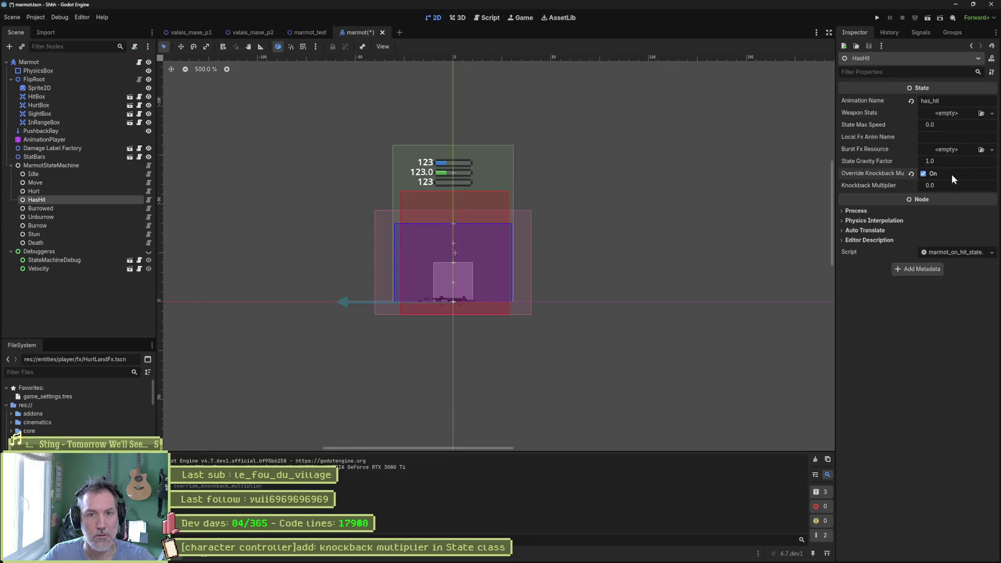
Try a HasHit knockback multiplier of 2.0 and playtest the marmot_test scene
click(951, 188)
text(2)
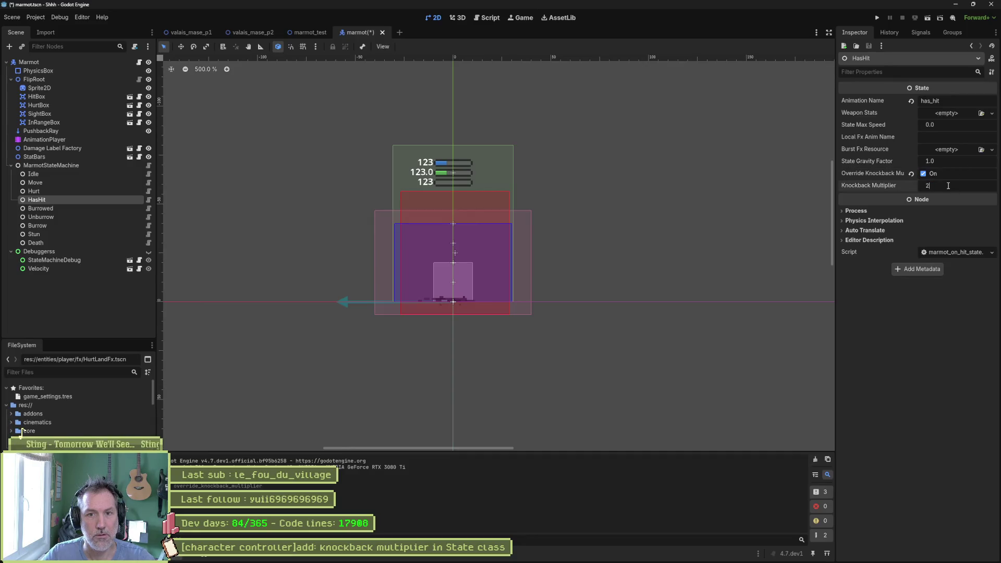
key(F5)
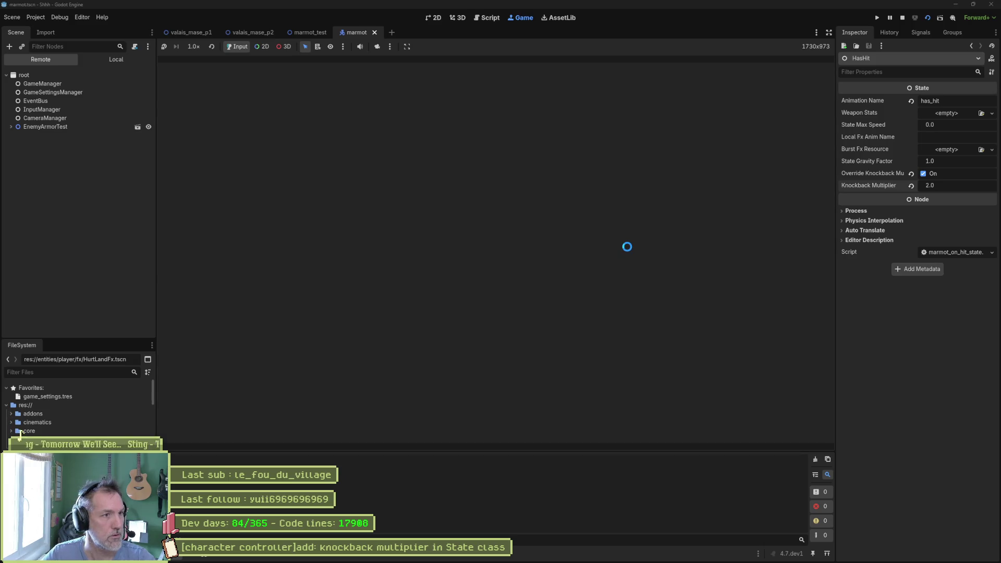
click(309, 33)
key(F6)
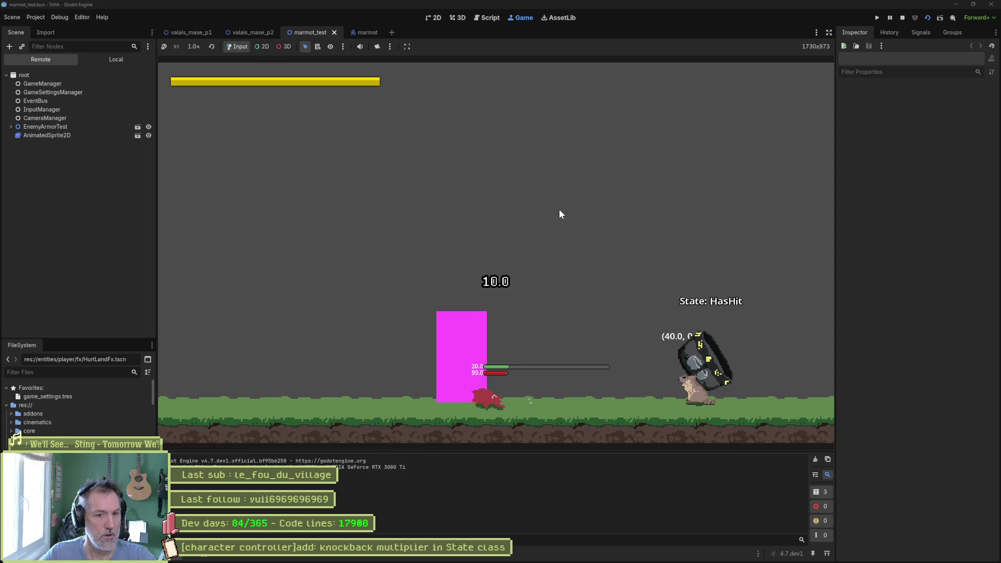
key(F8)
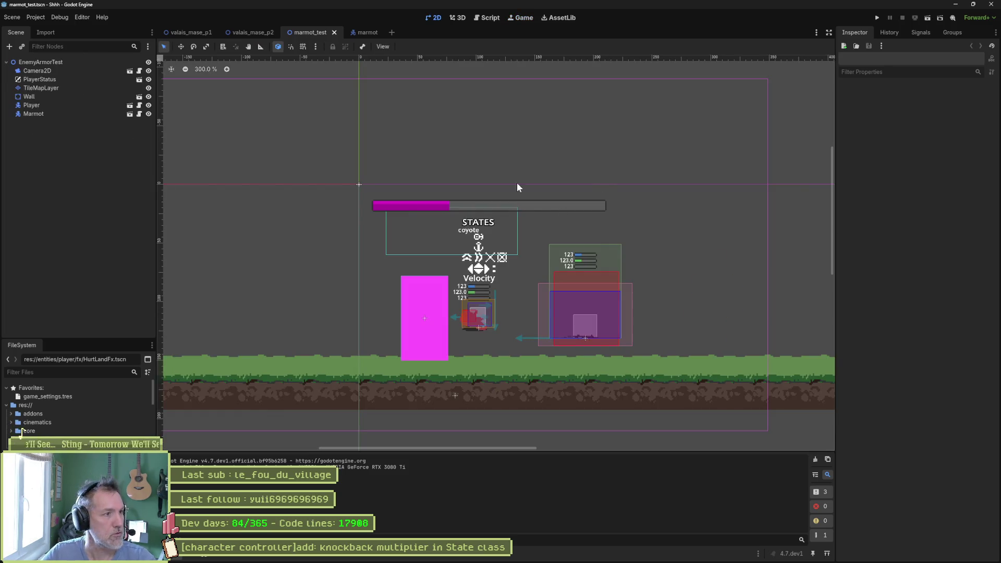
Change the HasHit knockback multiplier to 1.2 and rerun the marmot_test scene
click(367, 32)
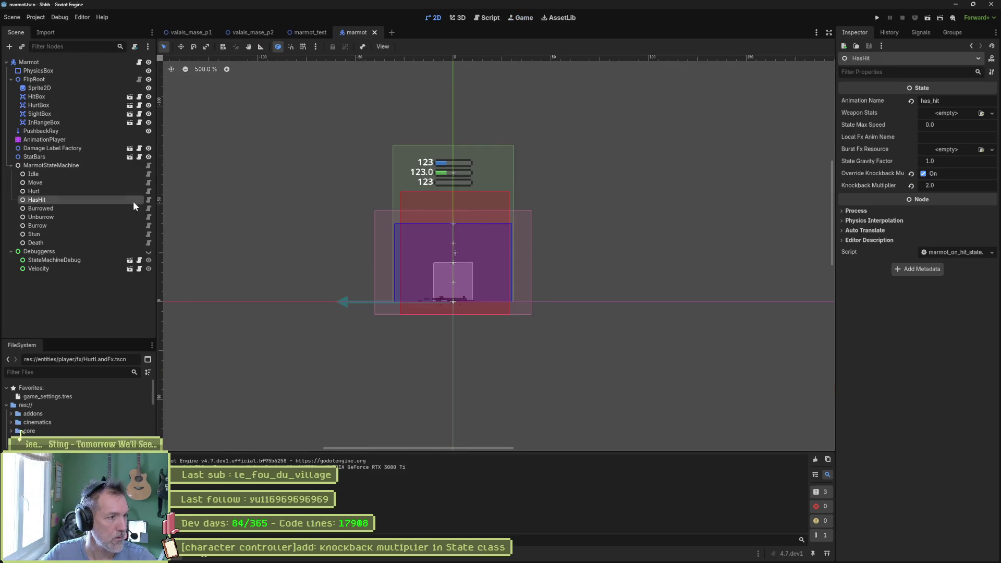
click(942, 186)
text(1.)
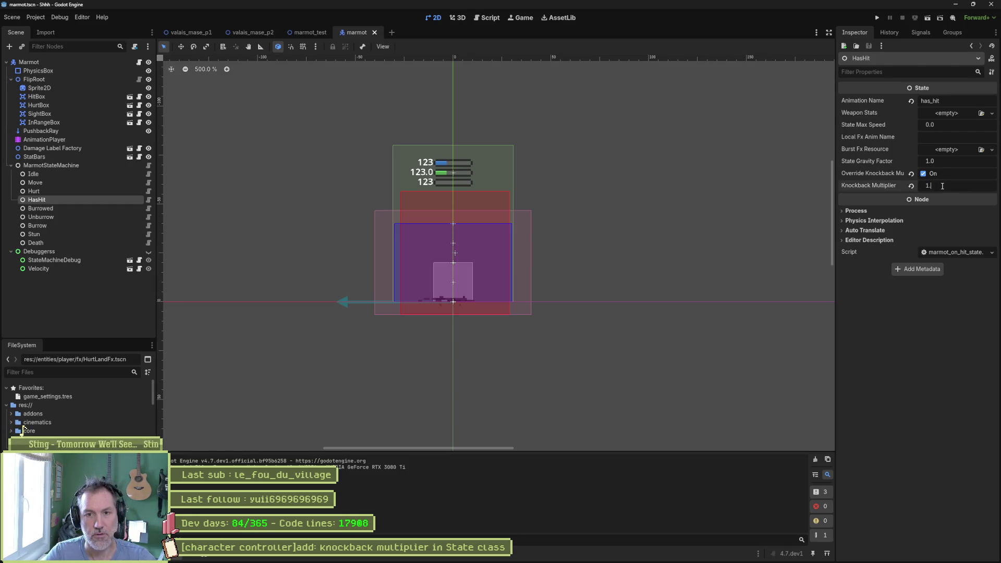
text(2)
key(Return)
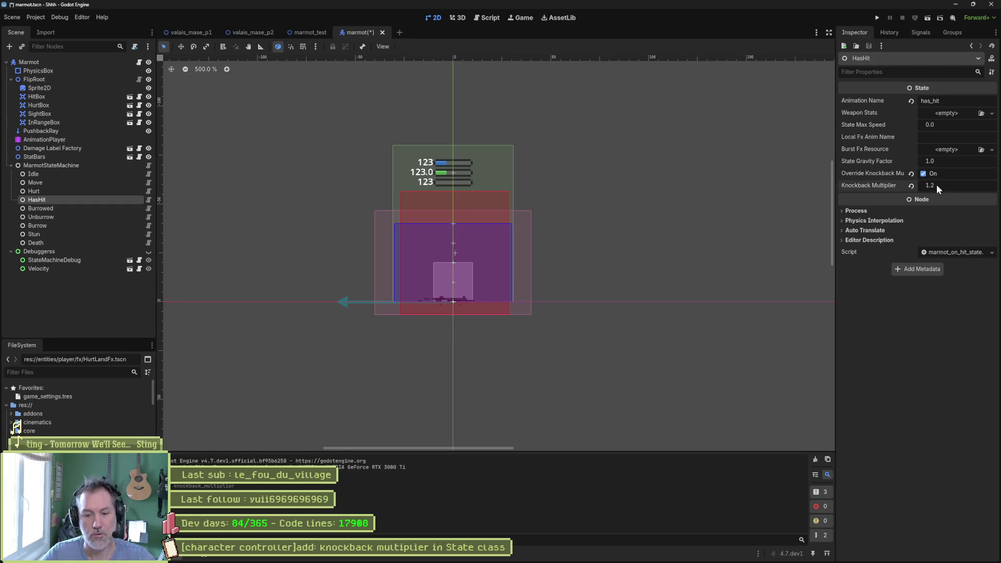
click(309, 32)
key(F6)
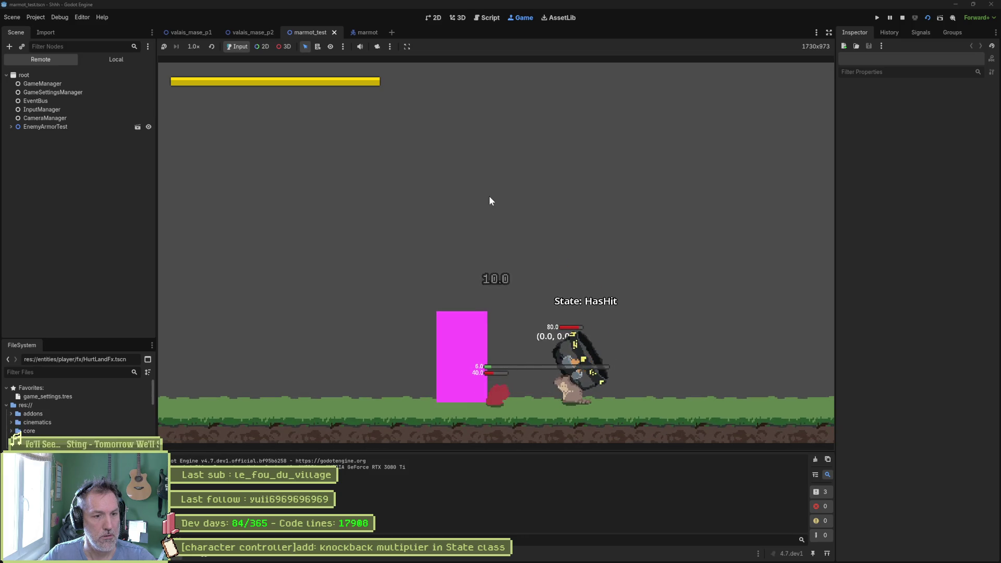
Stop the game, copy the knockback multiplier task title from Asana, and go to Fork
key(F8)
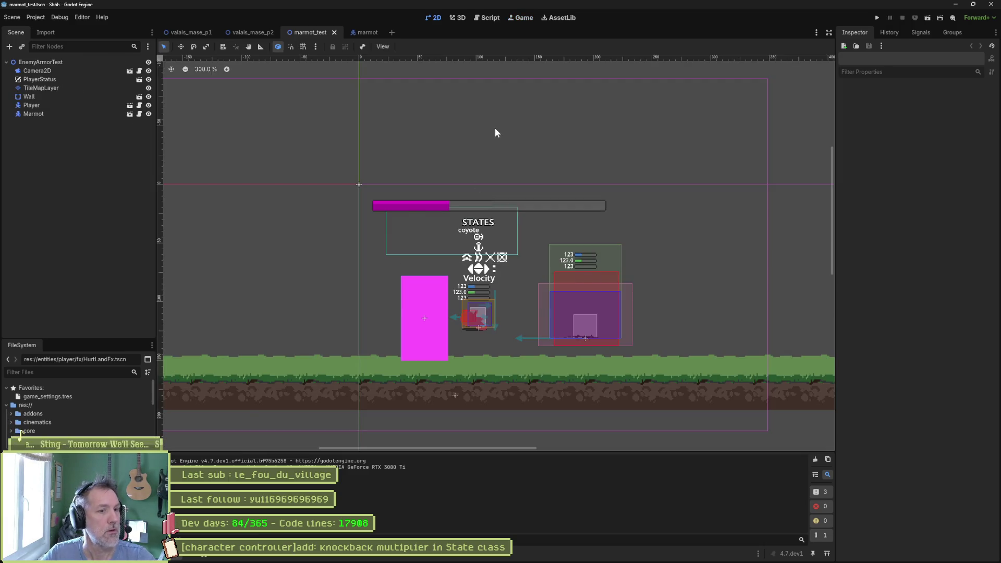
click(540, 557)
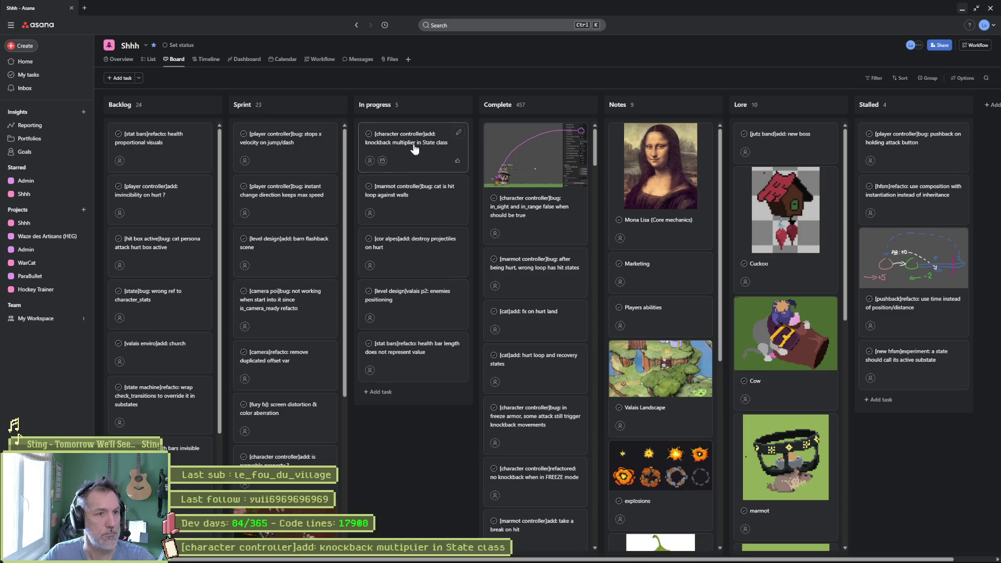
click(412, 144)
triple_click(875, 79)
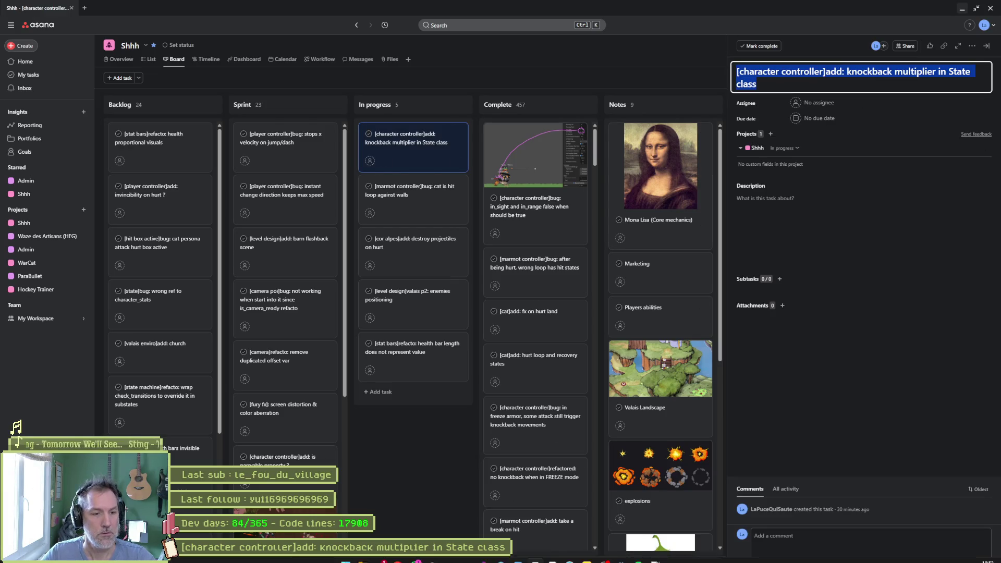
mouse_move(513, 561)
click(568, 555)
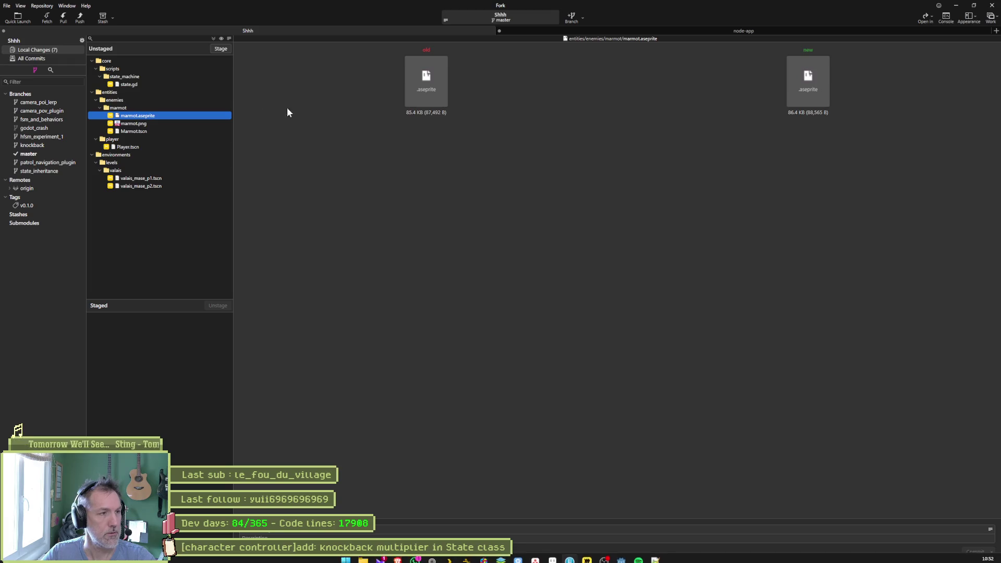
Review the state.gd code diff and the marmot.png sprite sheet changes in Fork
click(620, 555)
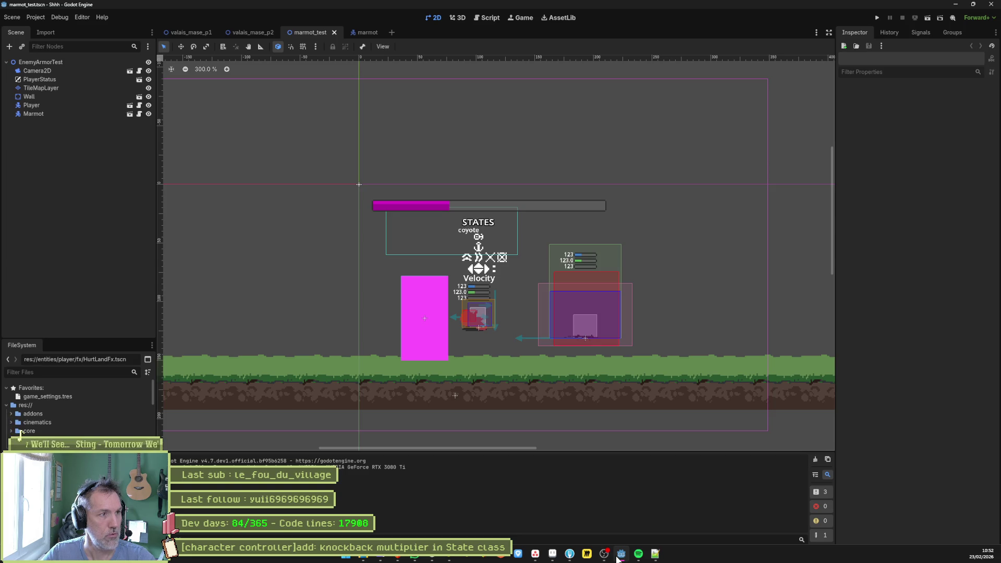
click(617, 557)
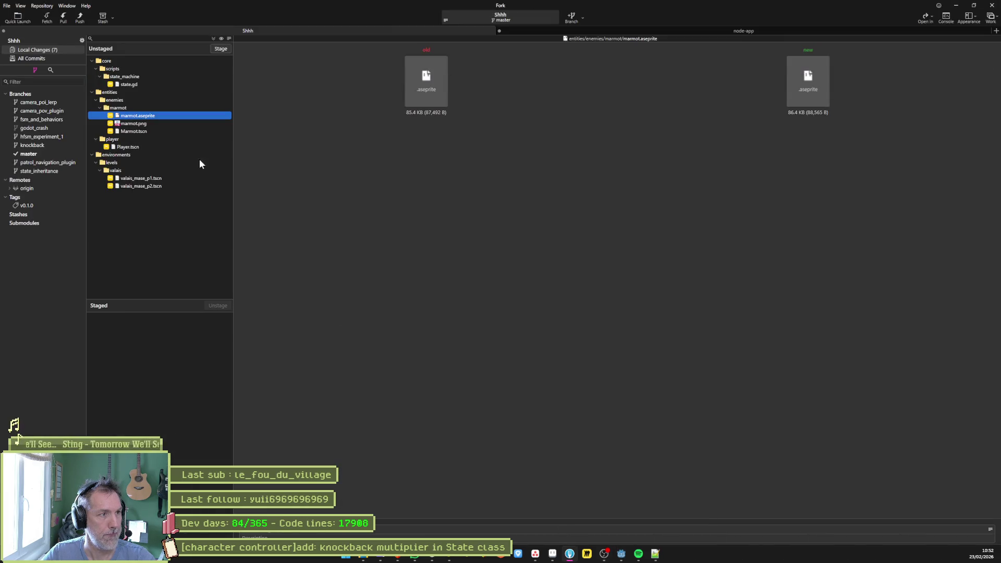
click(130, 85)
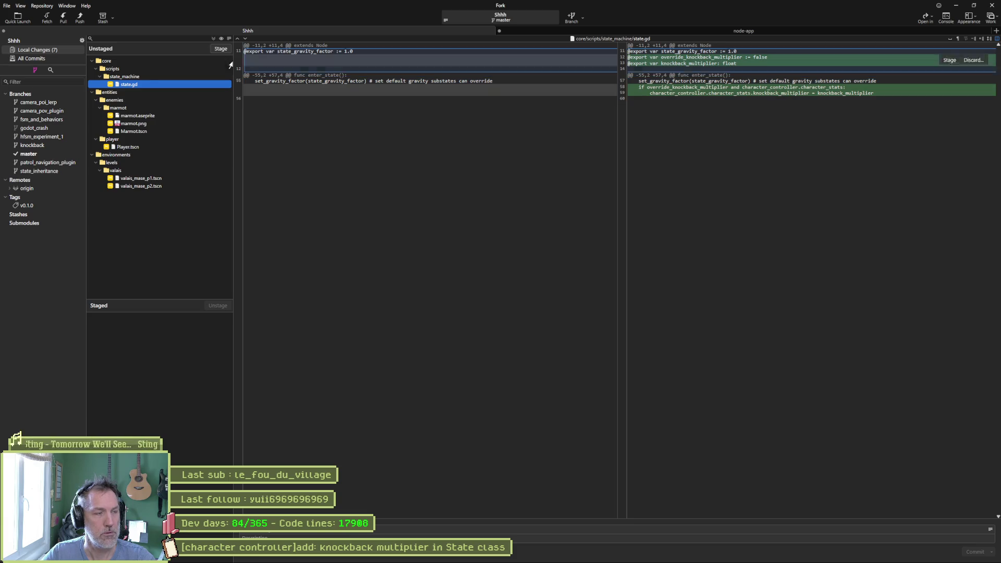
click(137, 123)
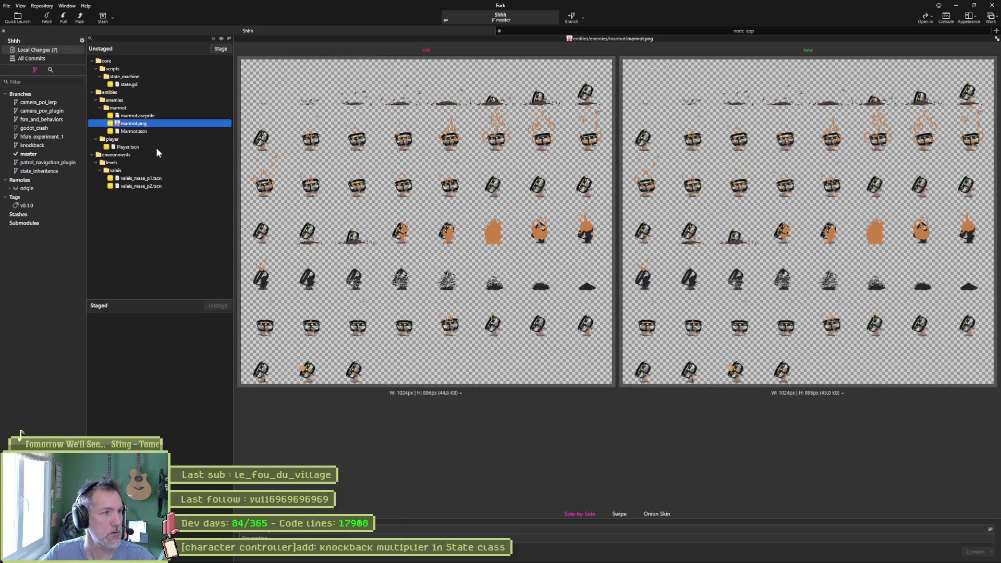
Stage all seven files and paste the knockback task title as the commit message
click(214, 39)
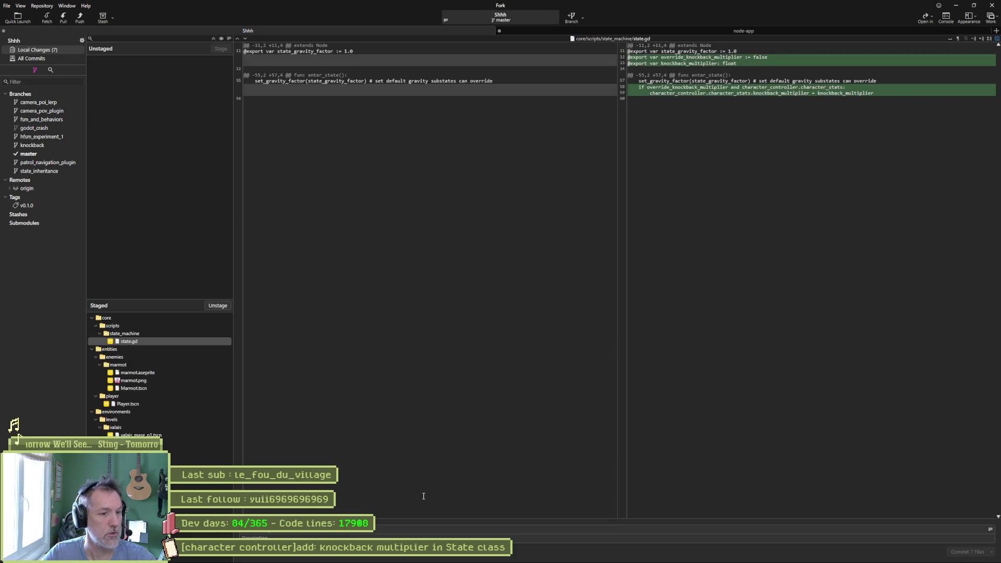
key(ctrl+v)
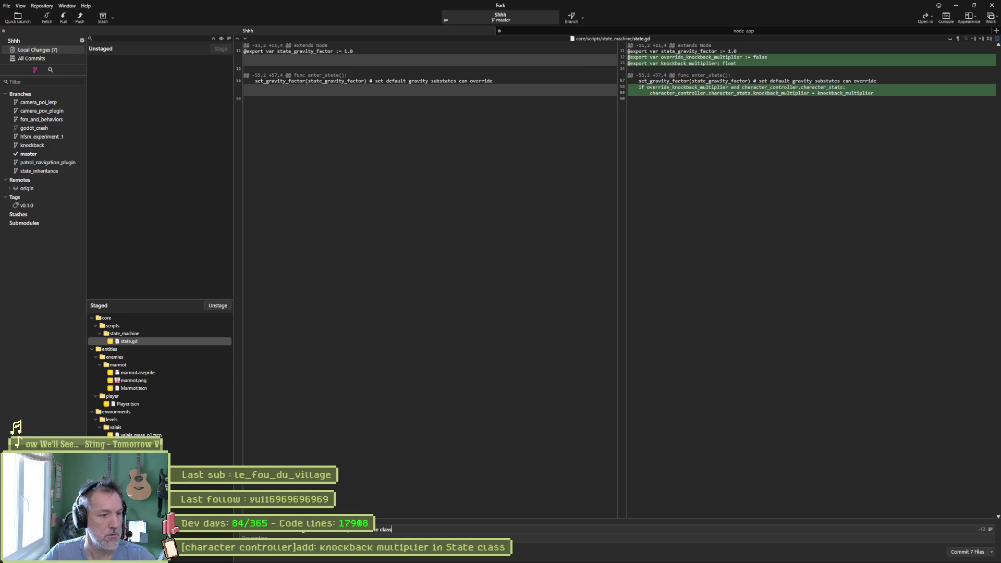
text(s)
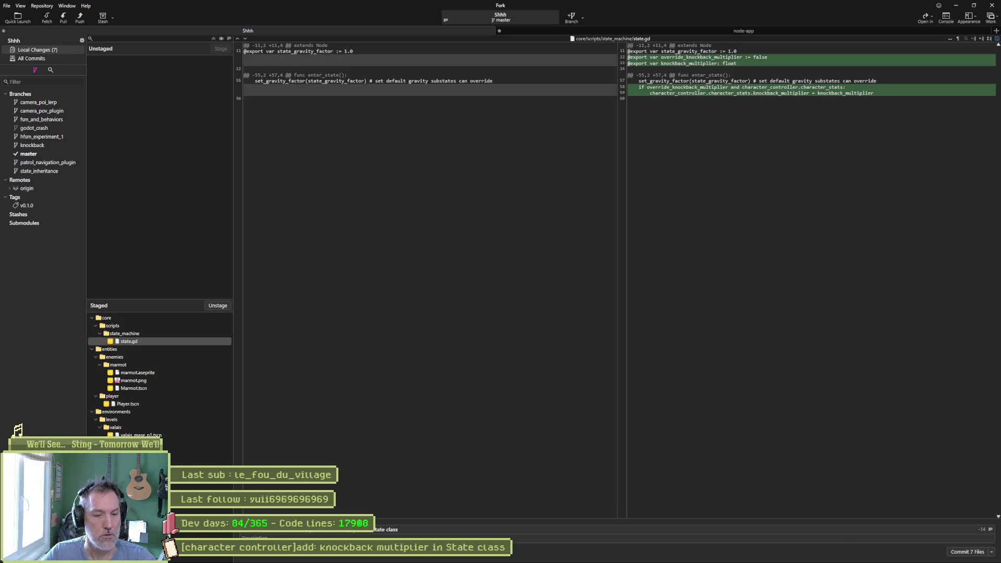
click(536, 554)
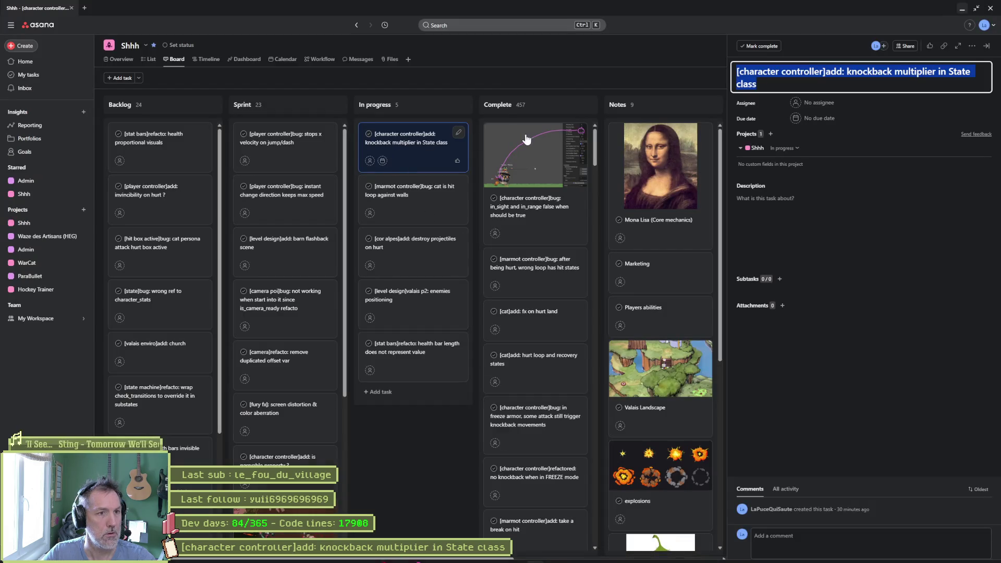
Move the knockback and marmot hit-loop tasks to Complete, copying the marmot task title
drag(527, 139, 527, 141)
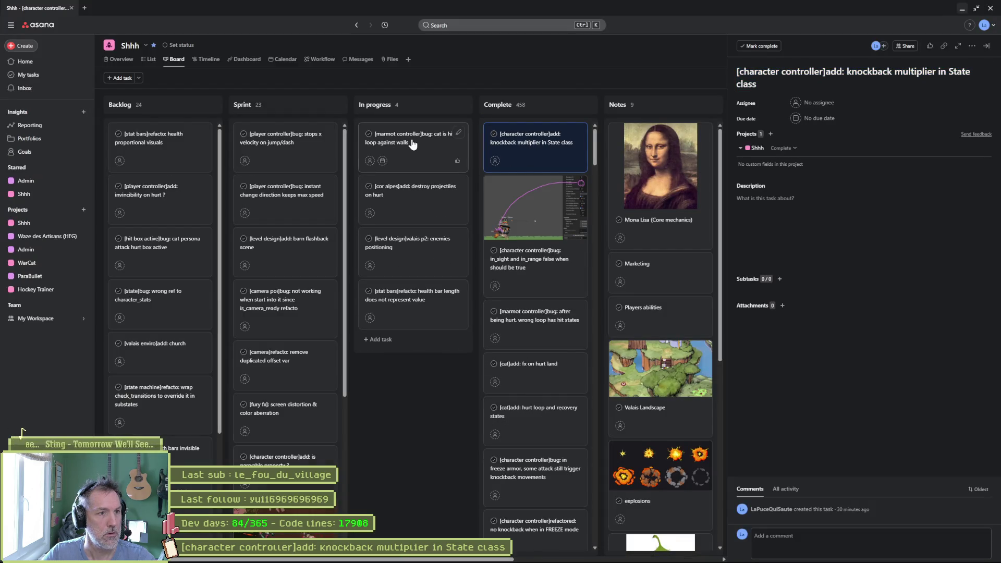
click(412, 143)
click(830, 73)
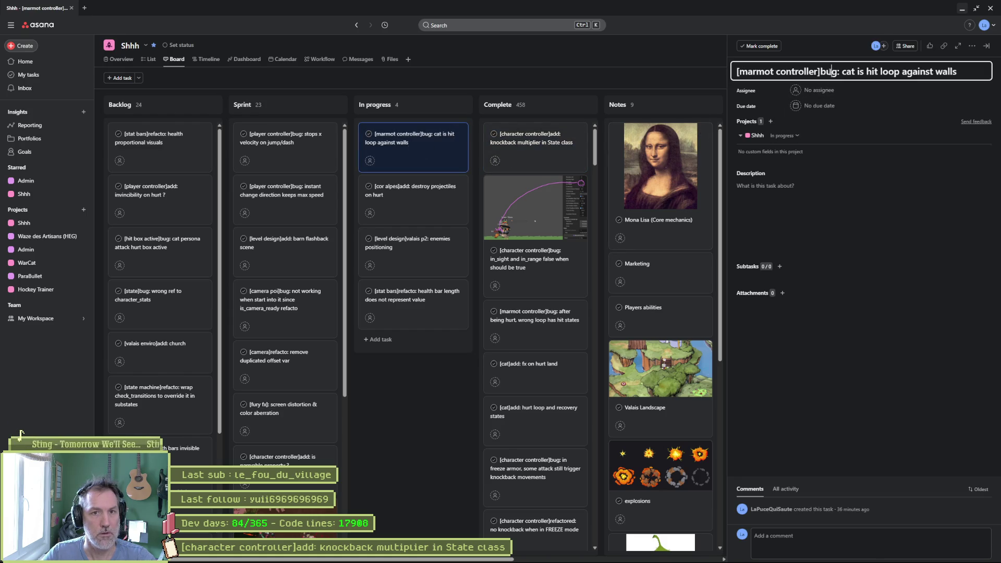
key(ctrl+a)
key(ctrl+c)
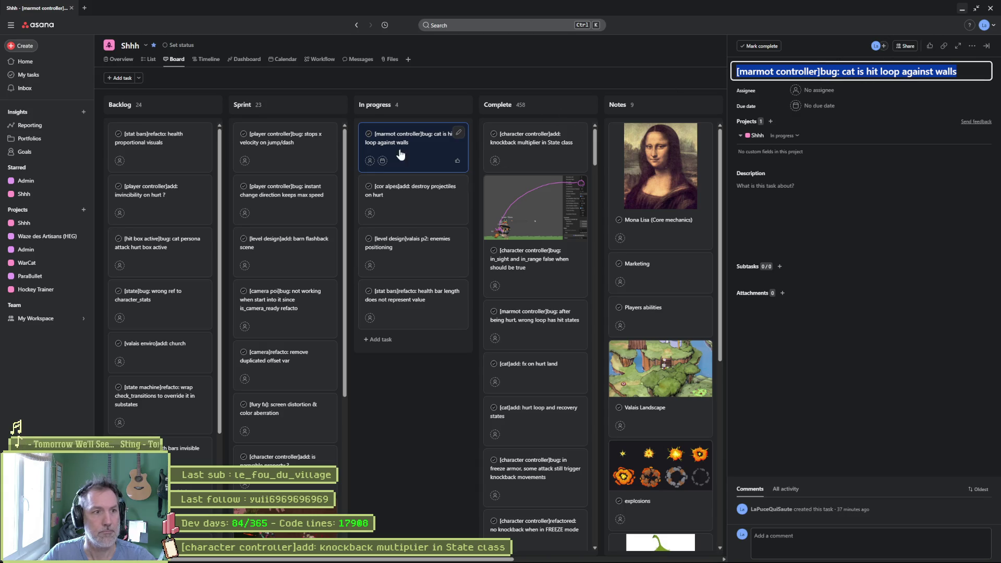
drag(407, 142, 529, 138)
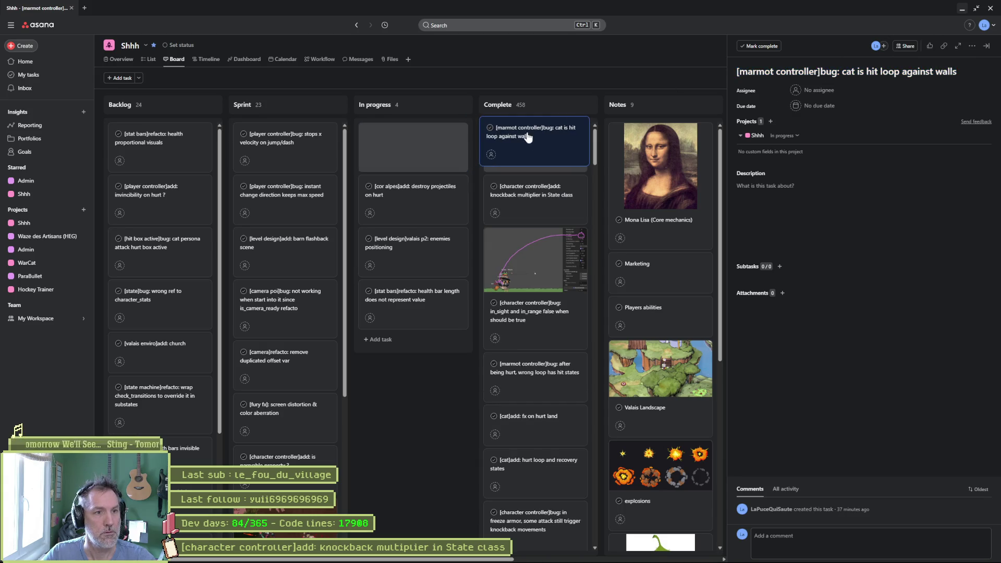
click(958, 9)
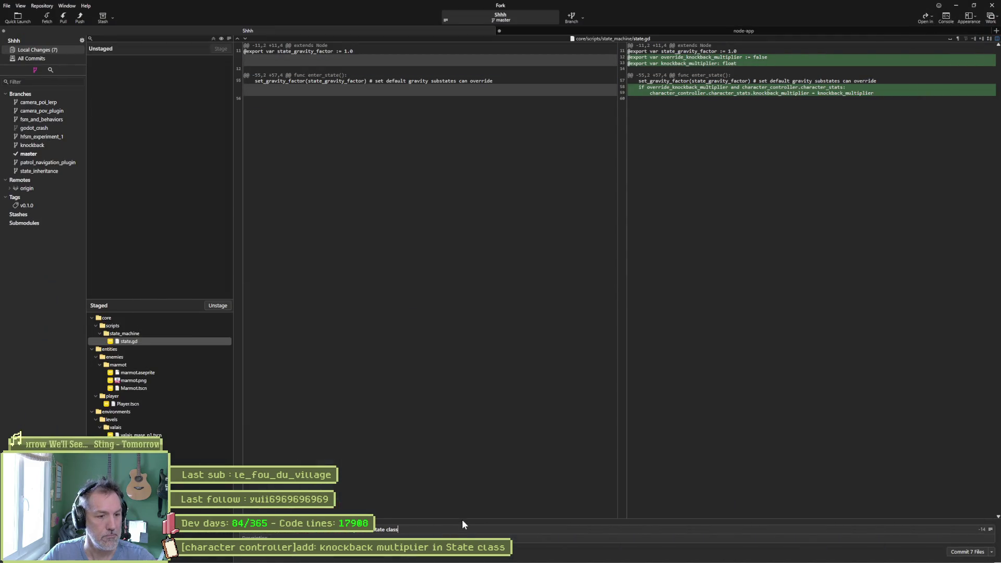
Append the marmot task title to the commit message, changing 'bug' to 'fixed'
key(ctrl+v)
double_click(462, 532)
text(fixed)
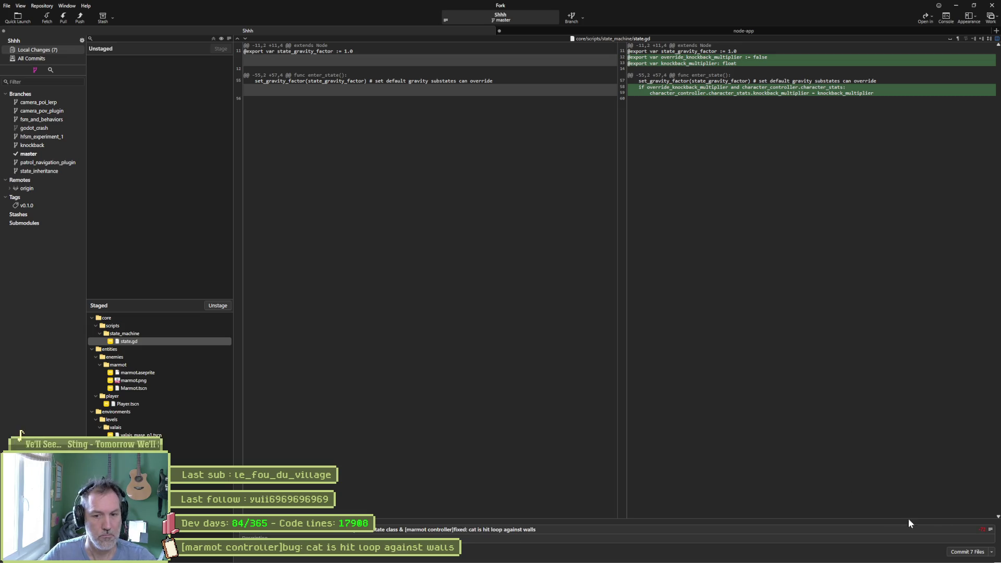
Commit the seven staged files and push master to origin
click(968, 553)
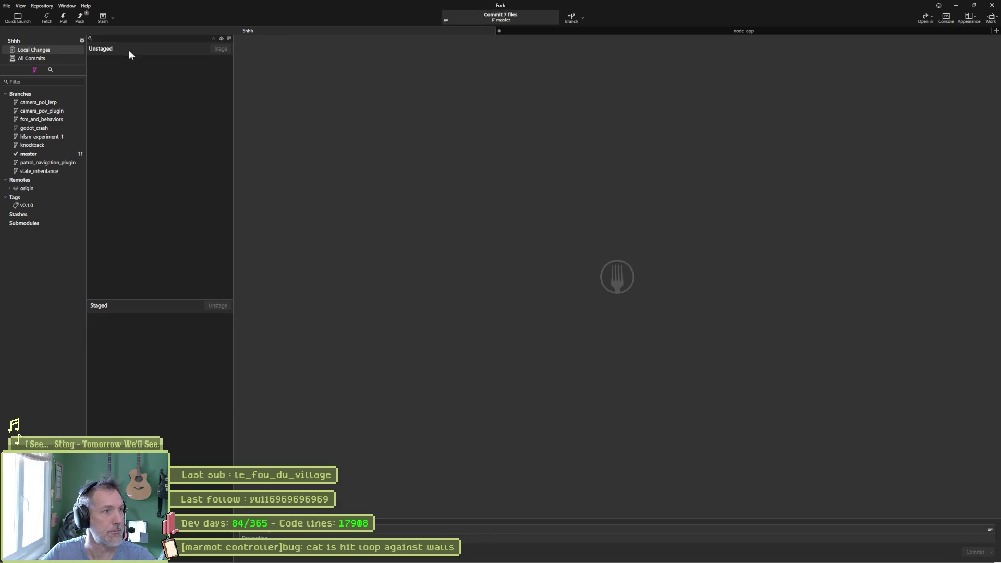
click(80, 19)
click(552, 309)
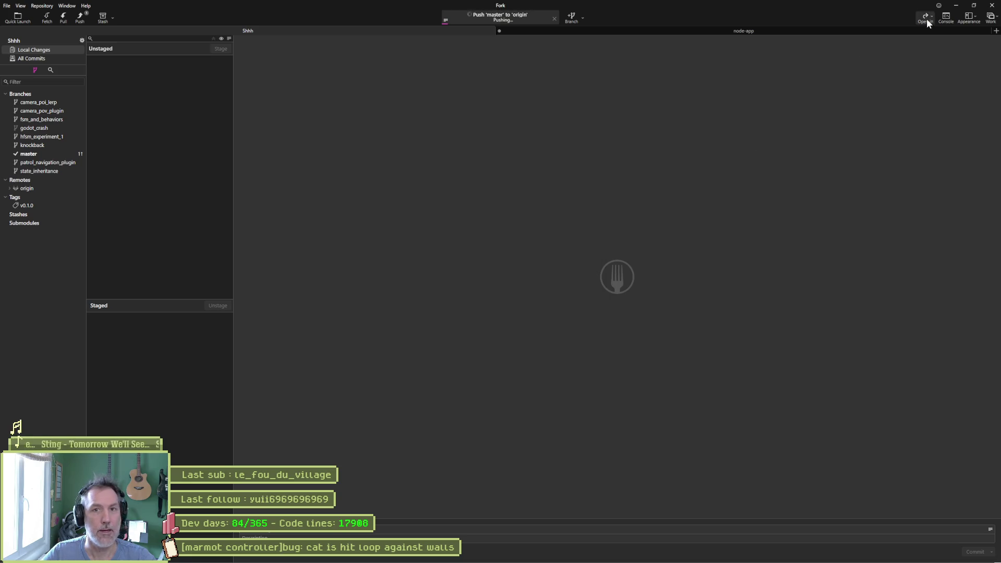
click(958, 6)
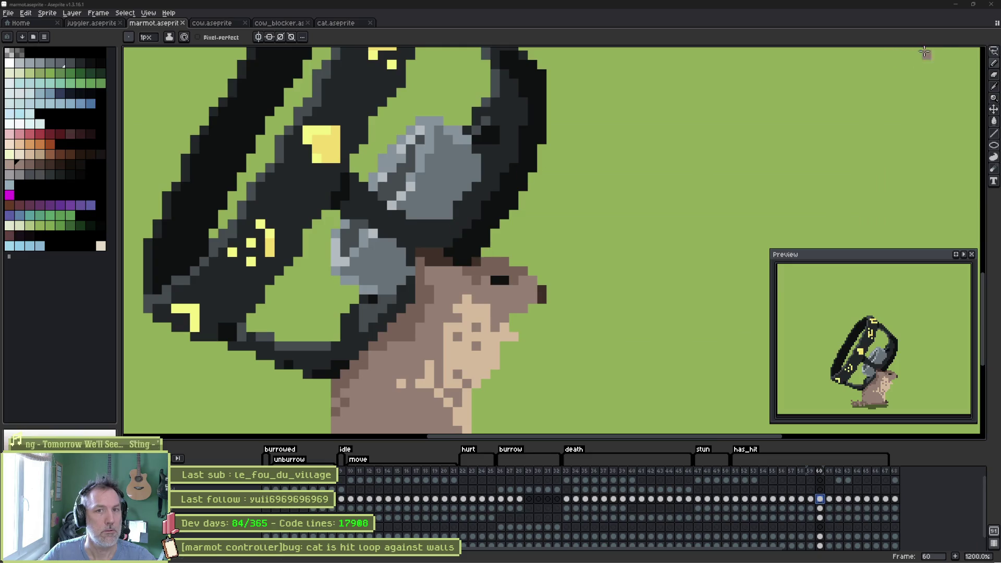
Switch Godot to the valais_mase_p2 level scene and save and run it with F6
click(956, 7)
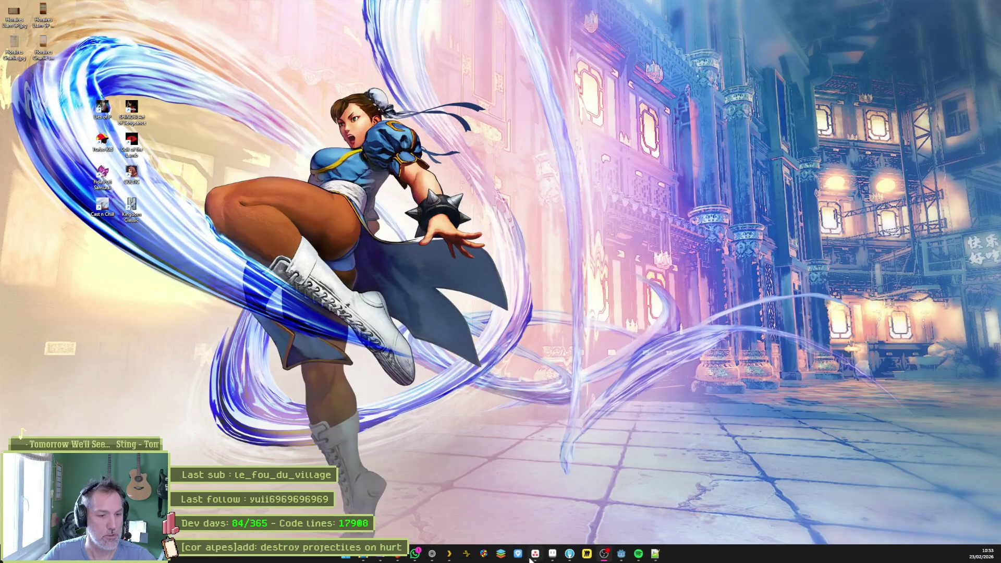
click(603, 555)
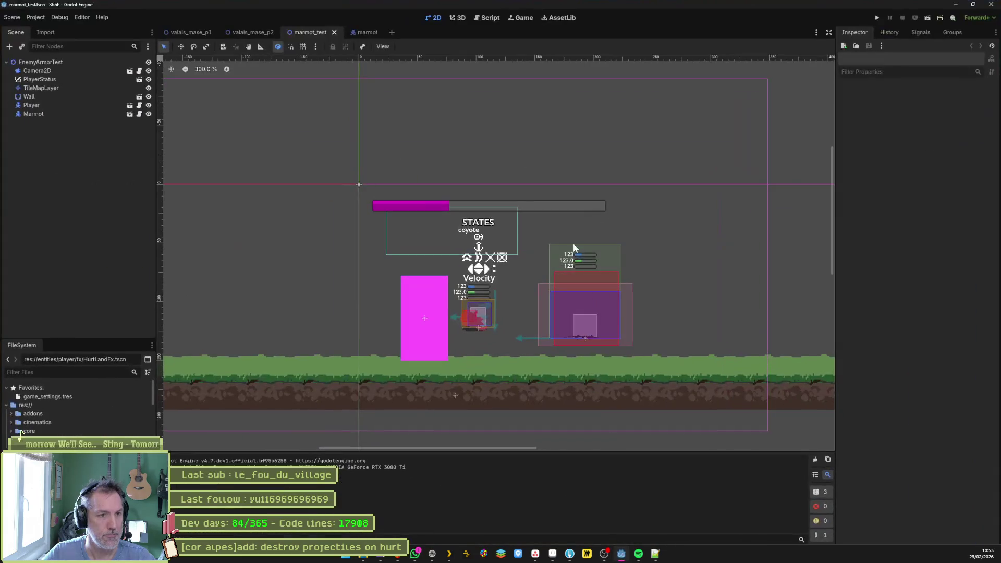
click(251, 32)
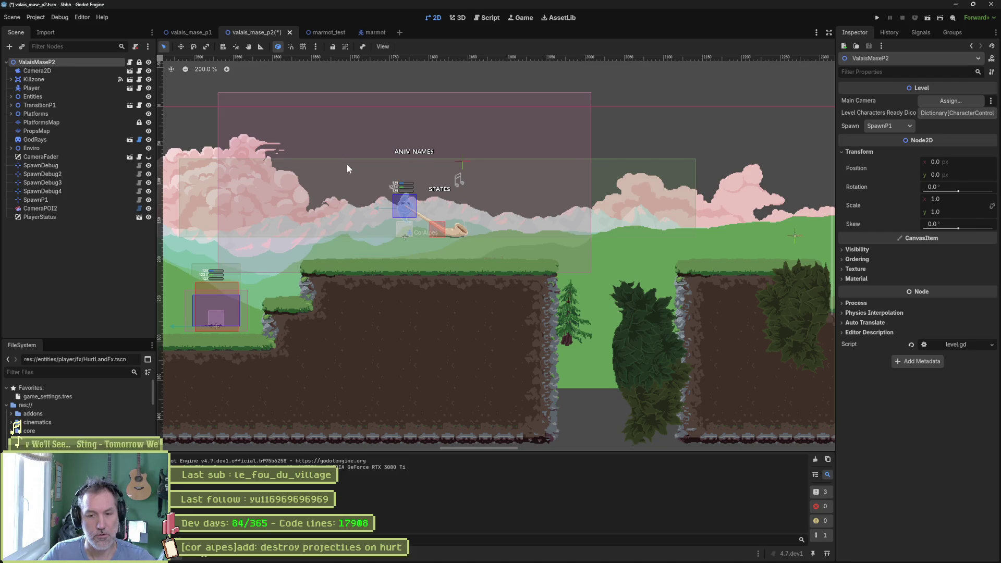
key(F6)
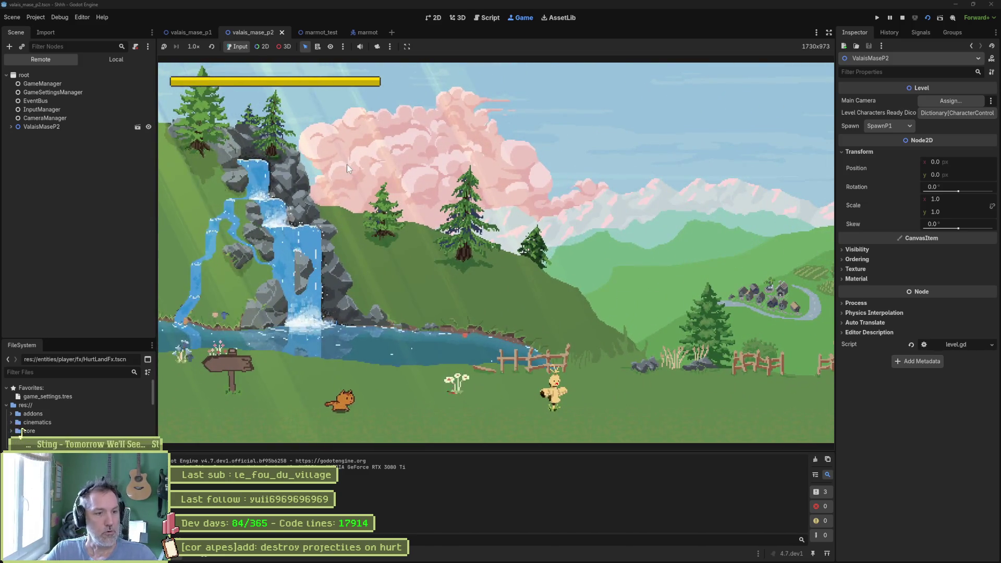
Run right through valais_mase_p2, jump onto the high ledge, strike the marmot, then stop the game
key(Right)
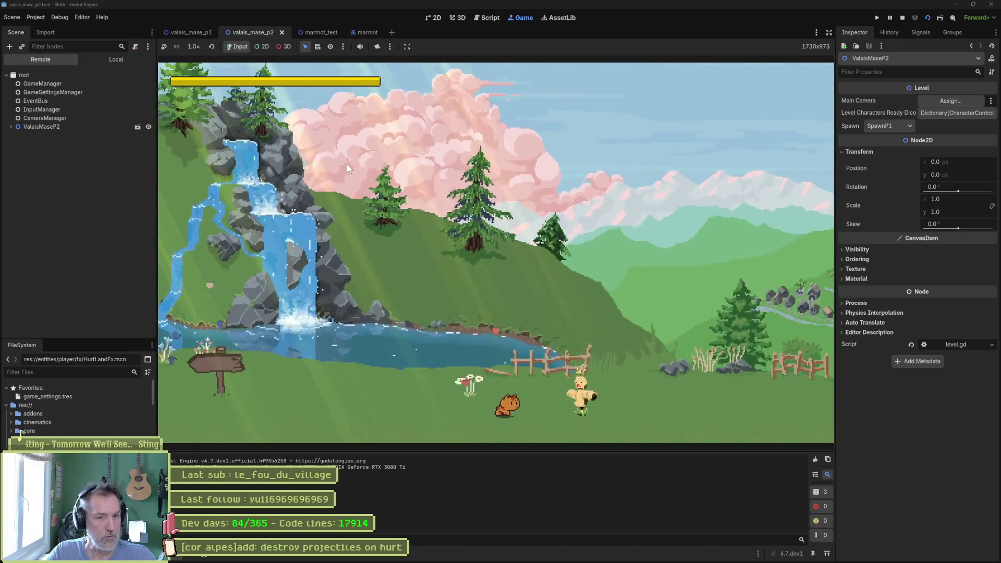
key(Right)
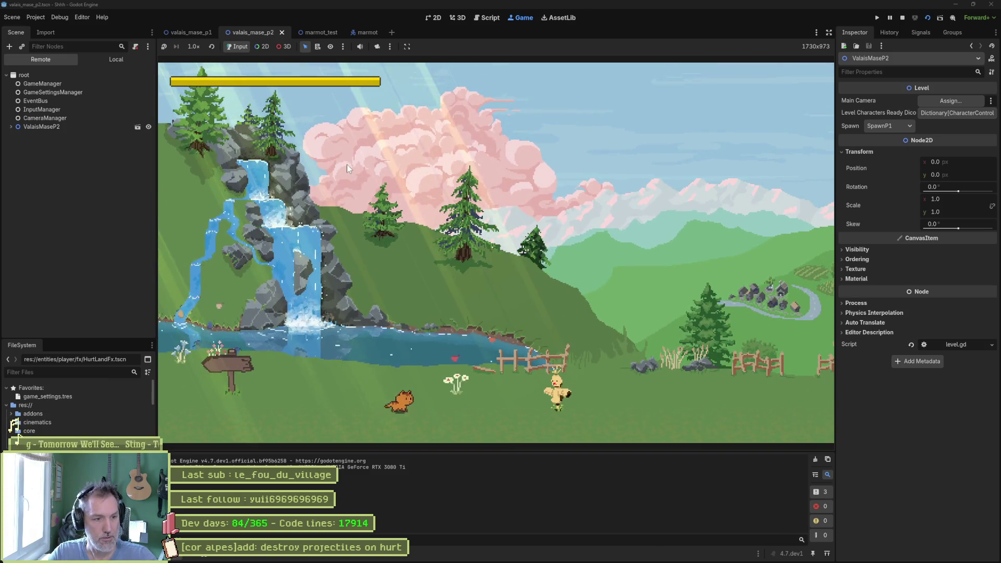
key(Right)
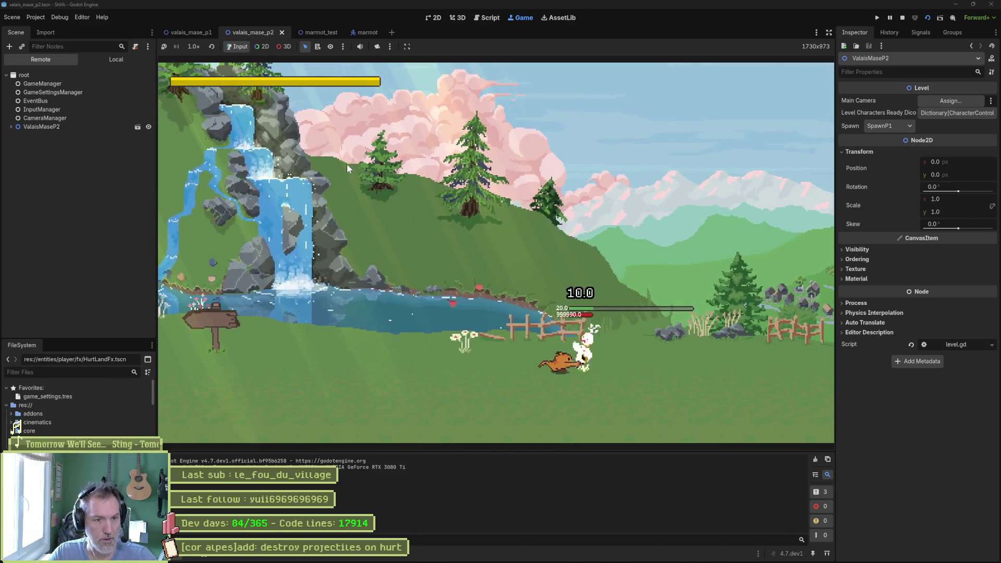
key(Right)
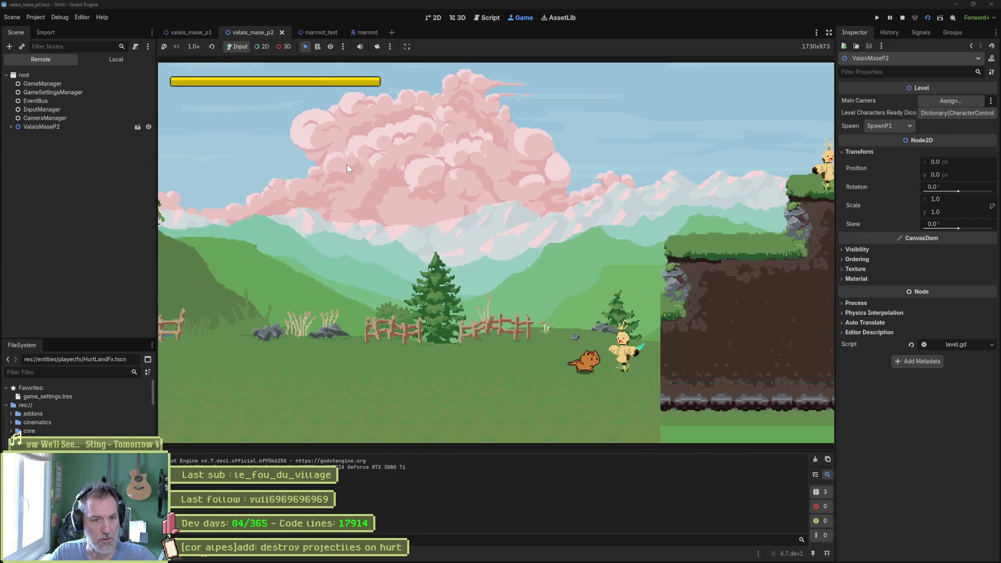
key(Right)
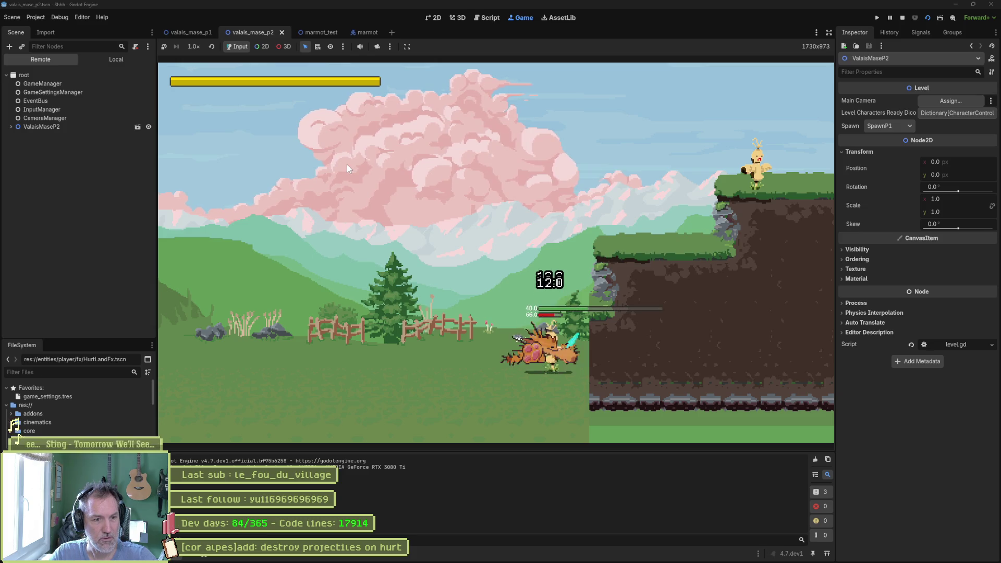
key(space)
key(Right)
key(space)
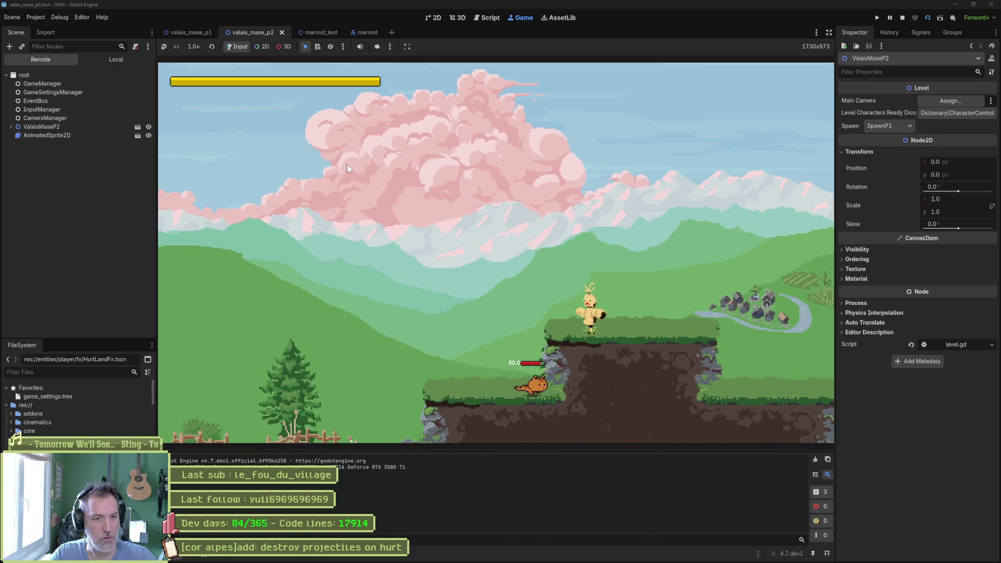
click(346, 164)
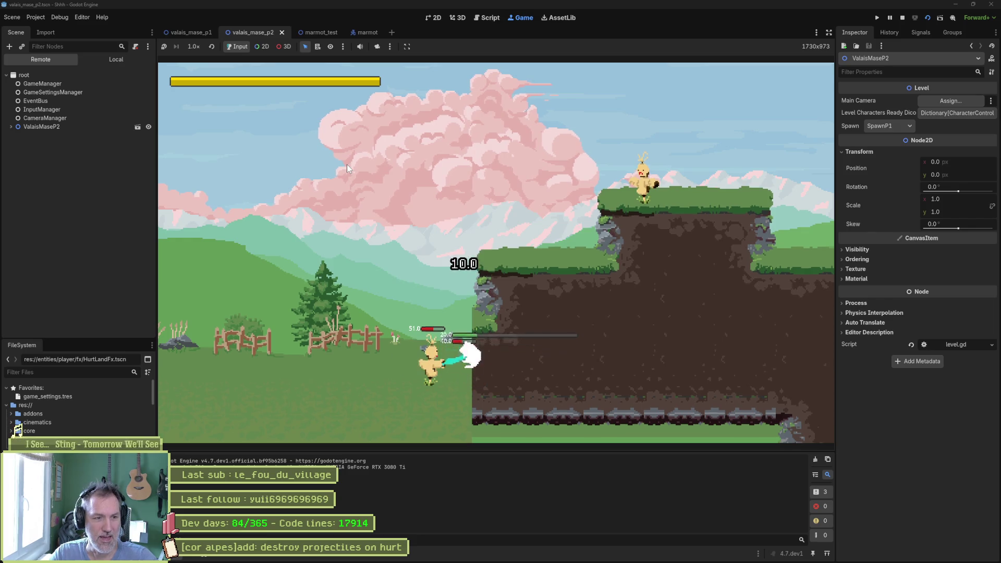
key(F8)
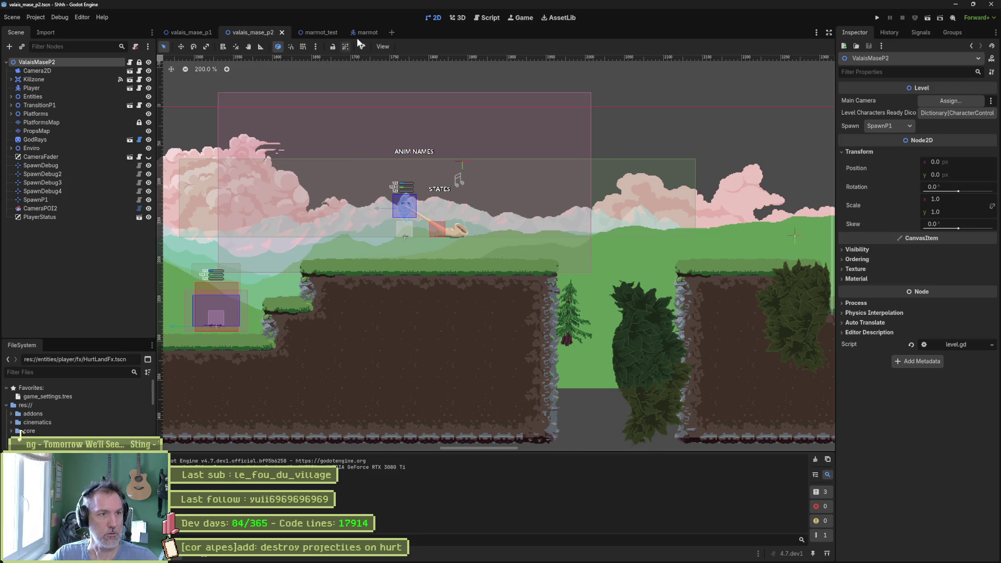
Leave the valais_mase_p2 level open in the editor, next to the marmot scene tab
mouse_move(367, 32)
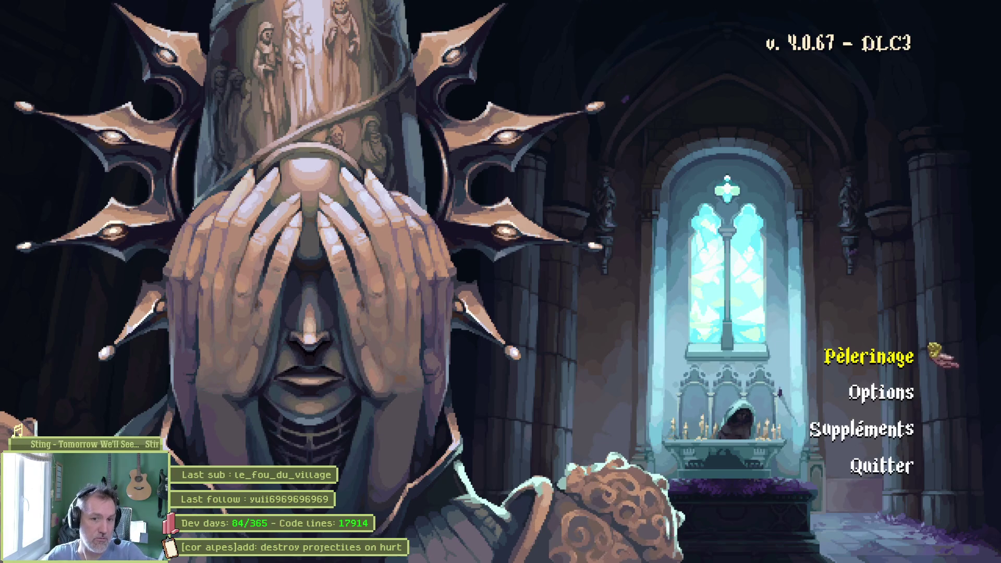
Load the Pèlerinage save and cross the snowy cliffs through the tree onto the ledge
key(Return)
key(Return)
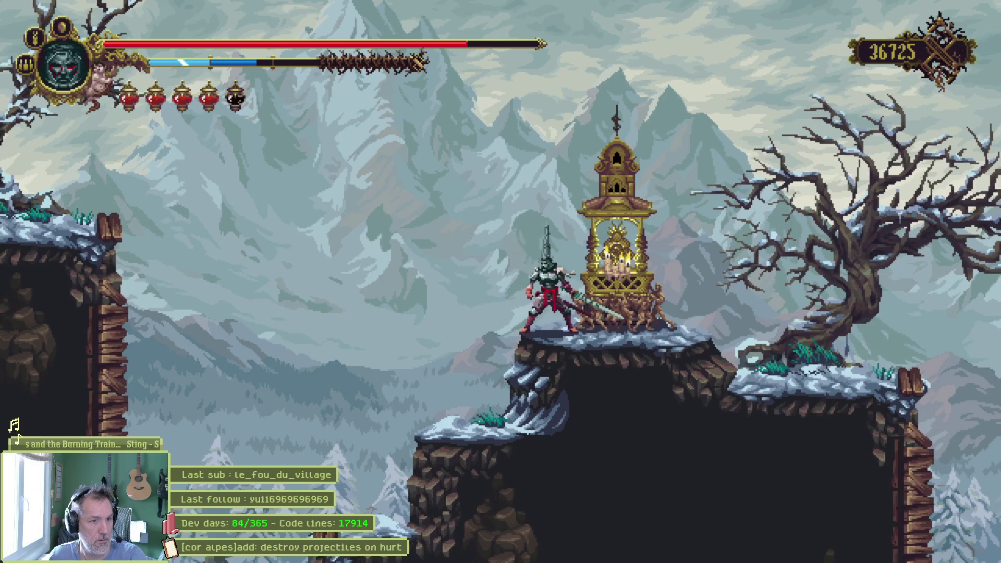
key(Left)
key(Left)
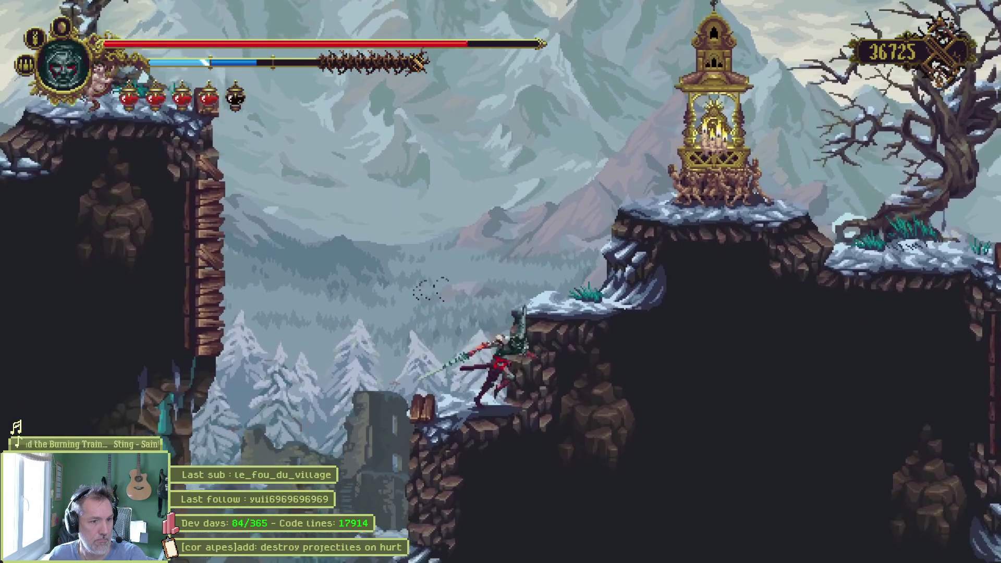
key(space)
key(Right)
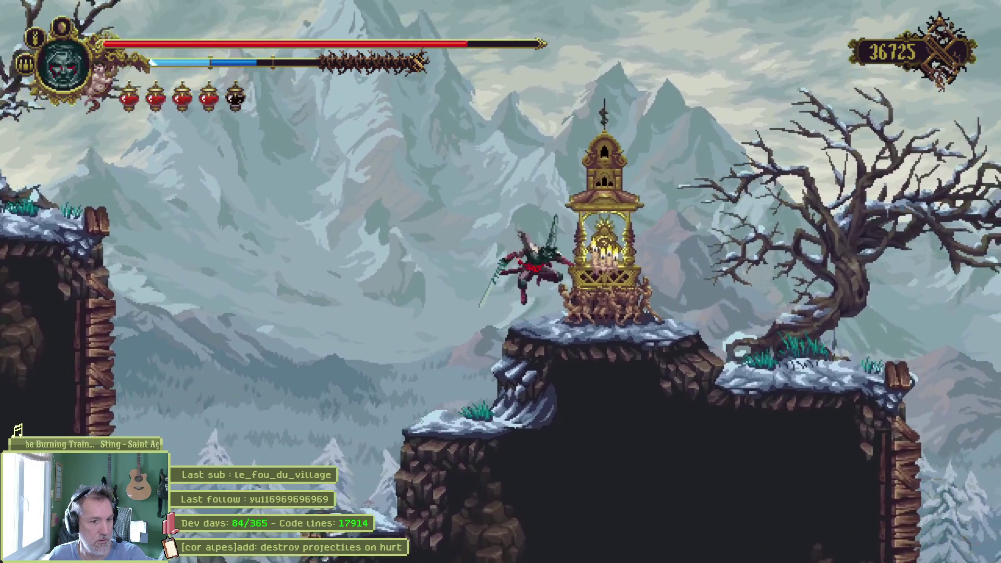
key(Right)
key(space)
key(space)
key(Right)
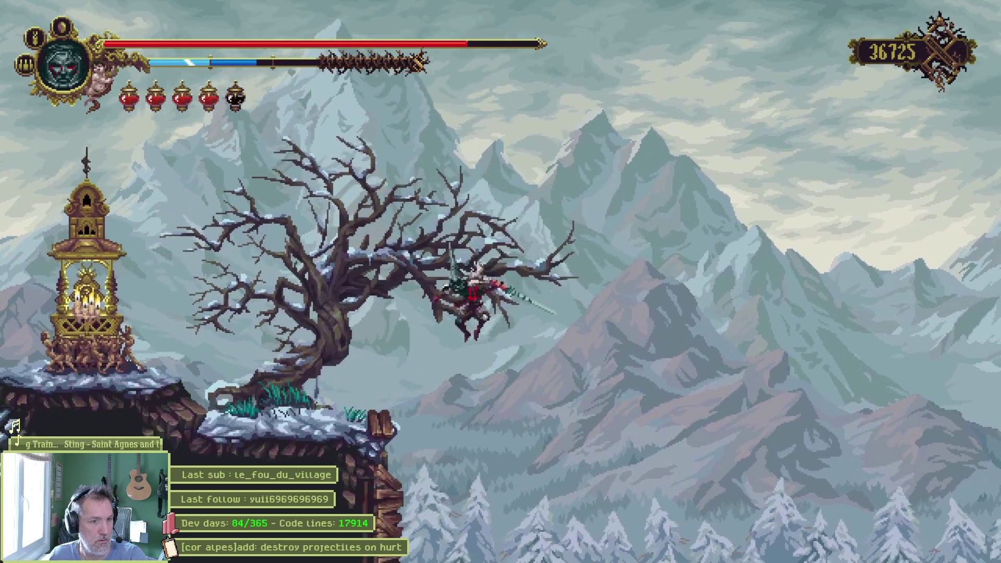
key(Left)
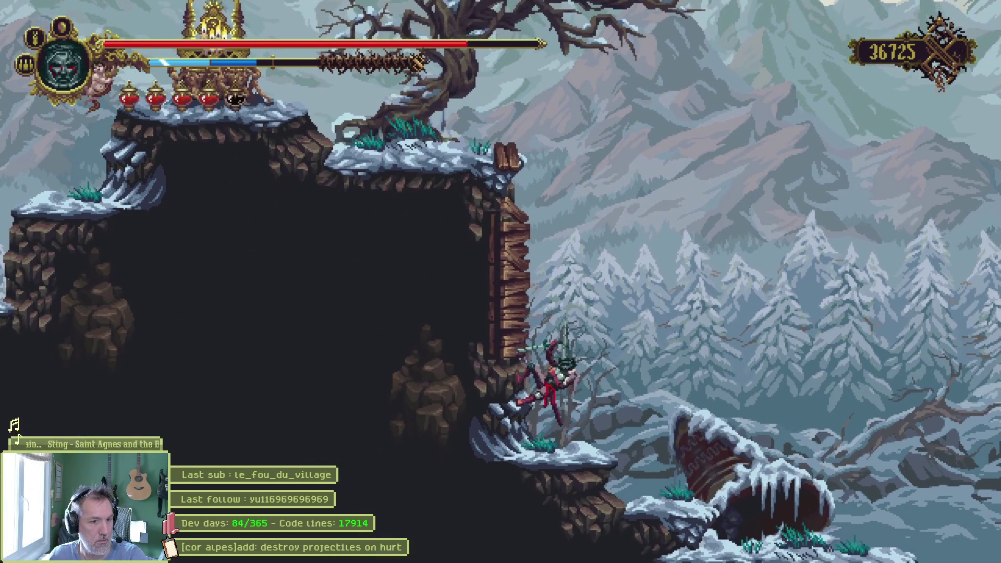
key(space)
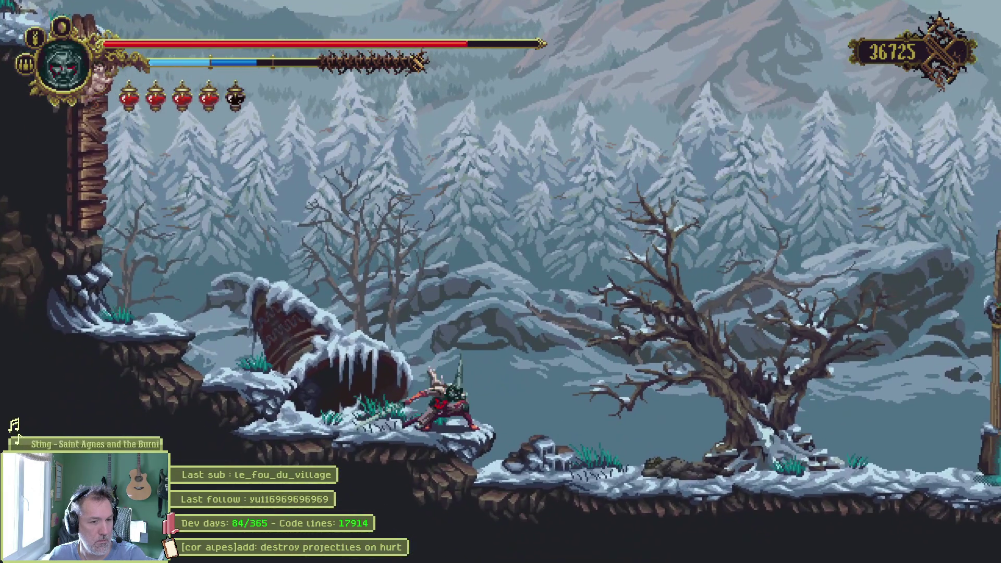
key(x)
key(x)
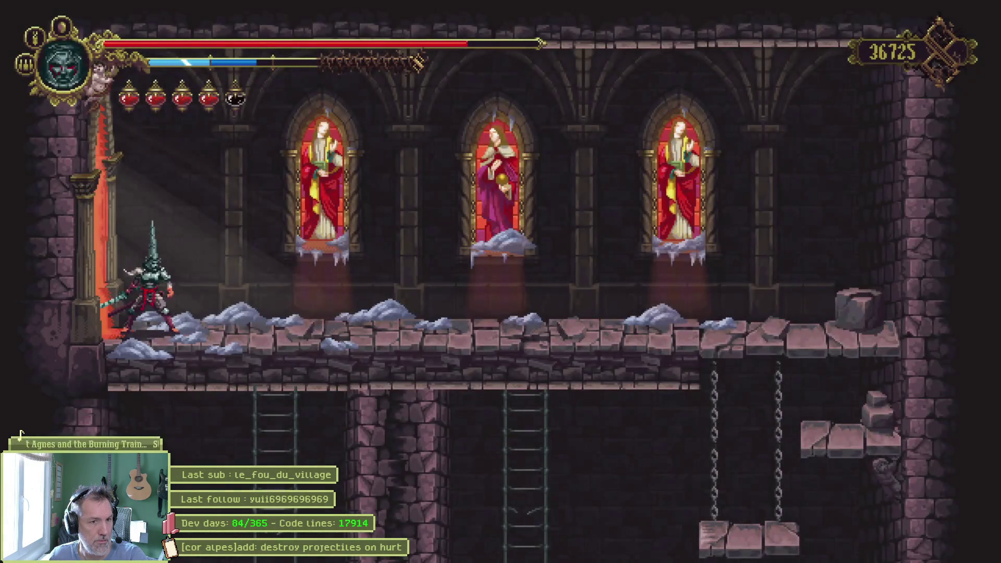
Dash along the chapel floor and drop through onto the chained platform
key(Right)
key(Right)
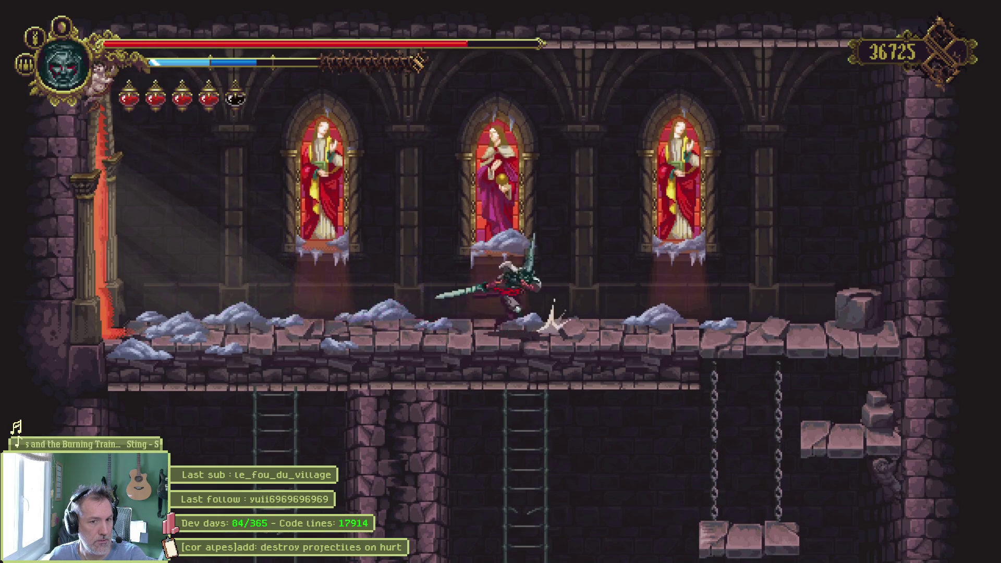
key(Down)
key(Left)
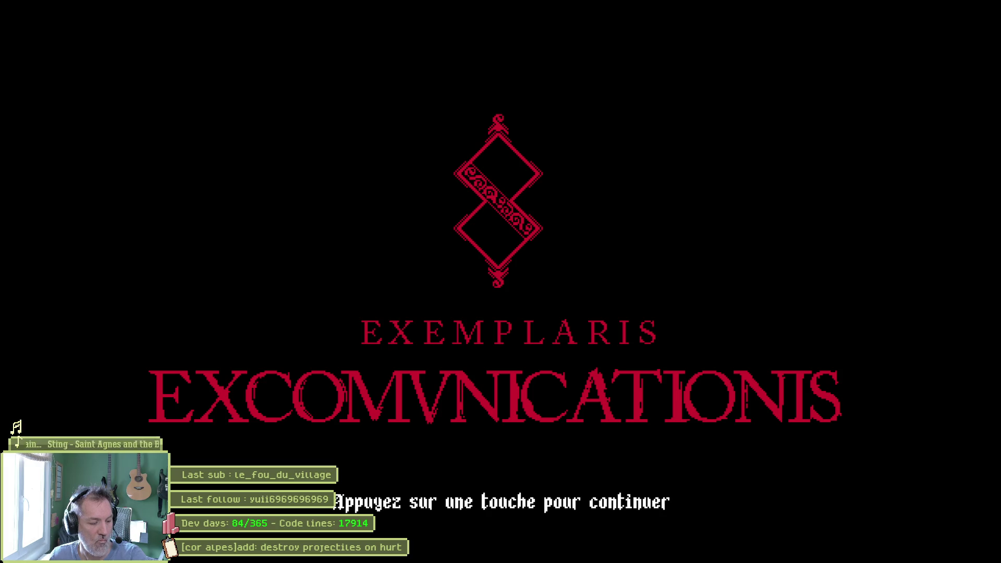
key(space)
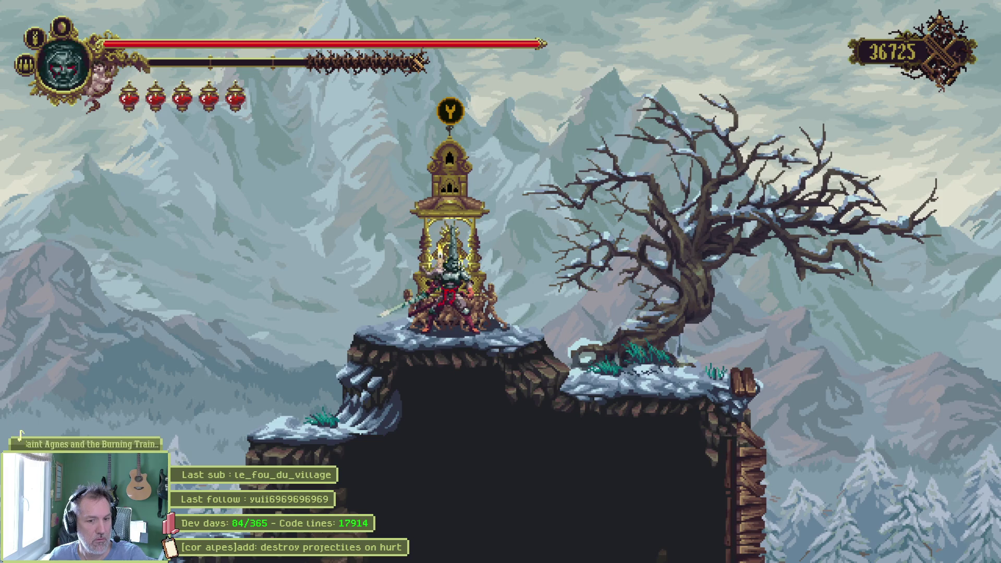
key(Right)
key(Left)
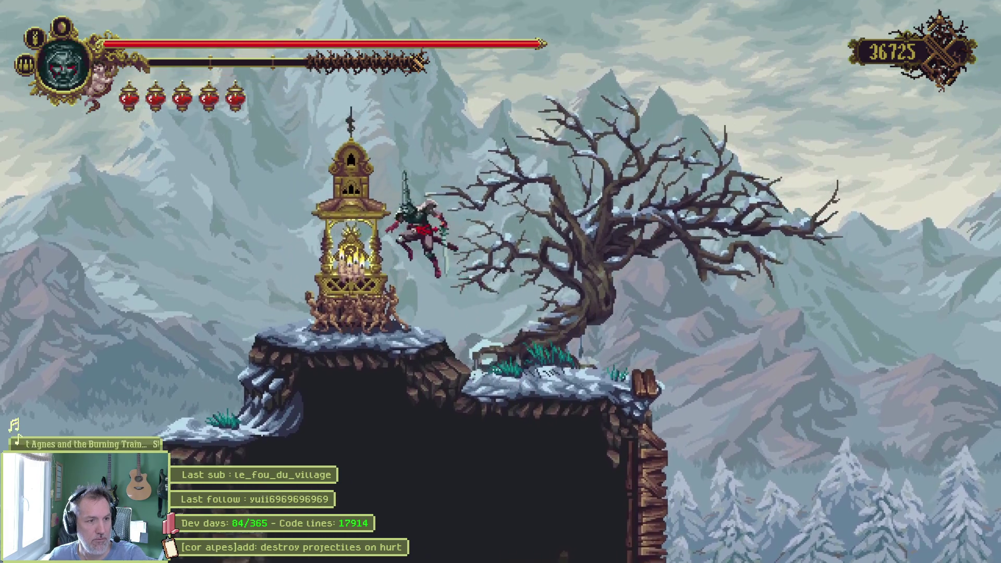
key(Left)
key(space)
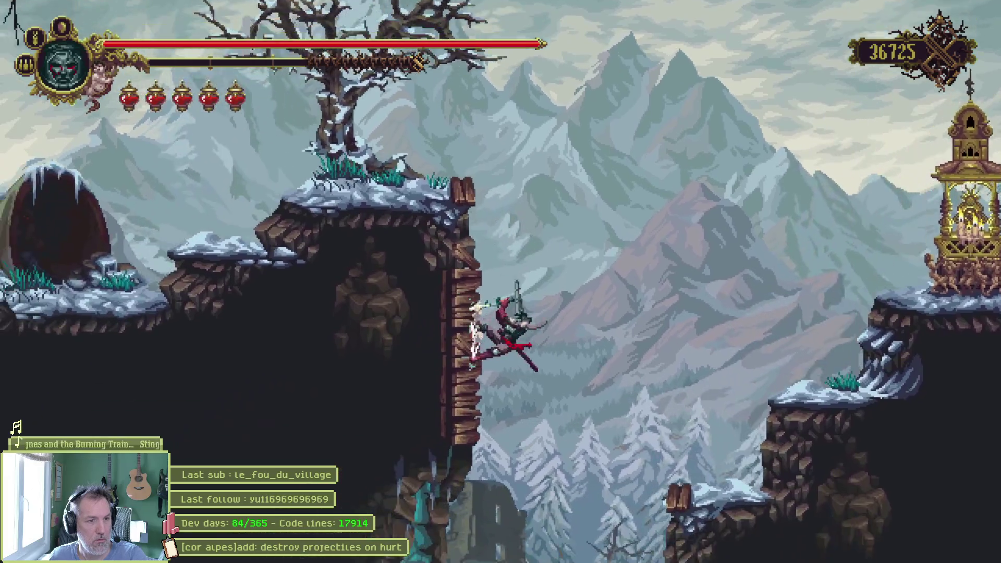
key(Up)
key(Left)
key(space)
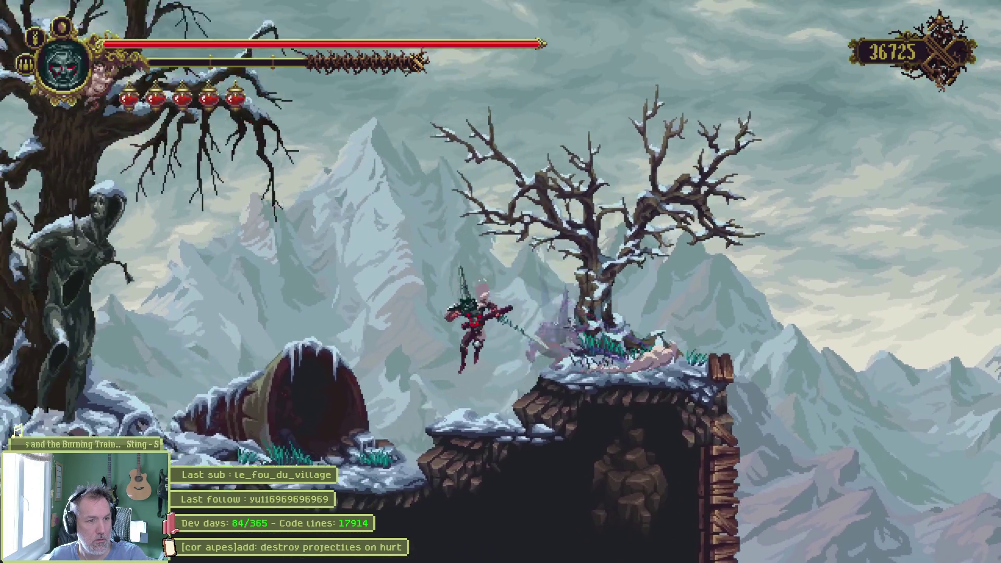
key(Left)
key(space)
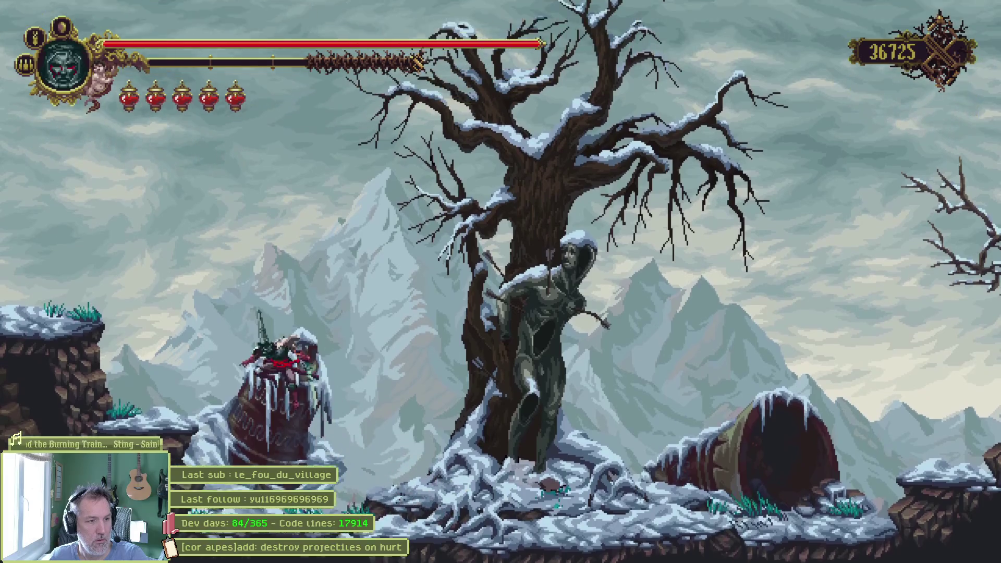
key(Left)
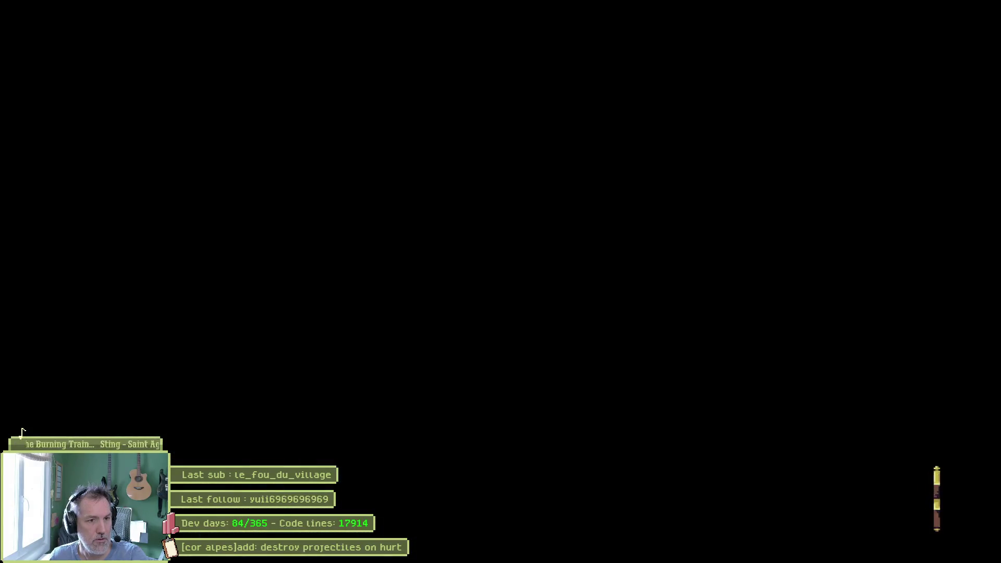
key(Left)
key(space)
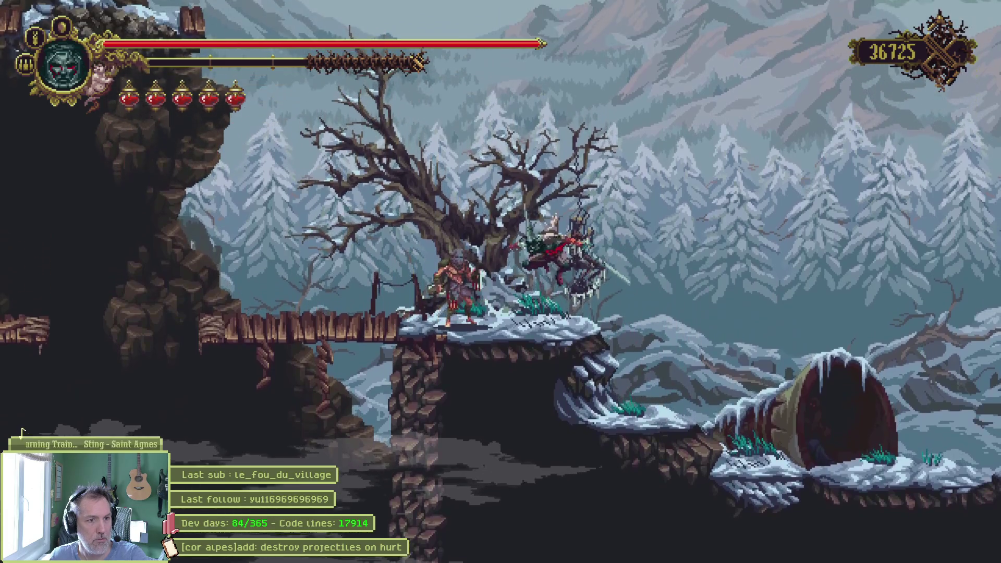
key(Left)
key(space)
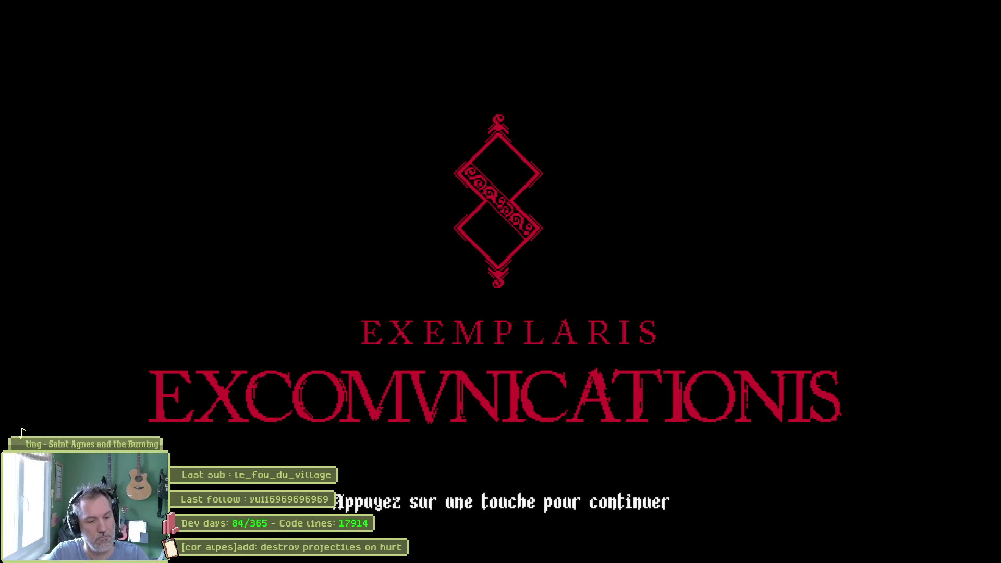
key(Return)
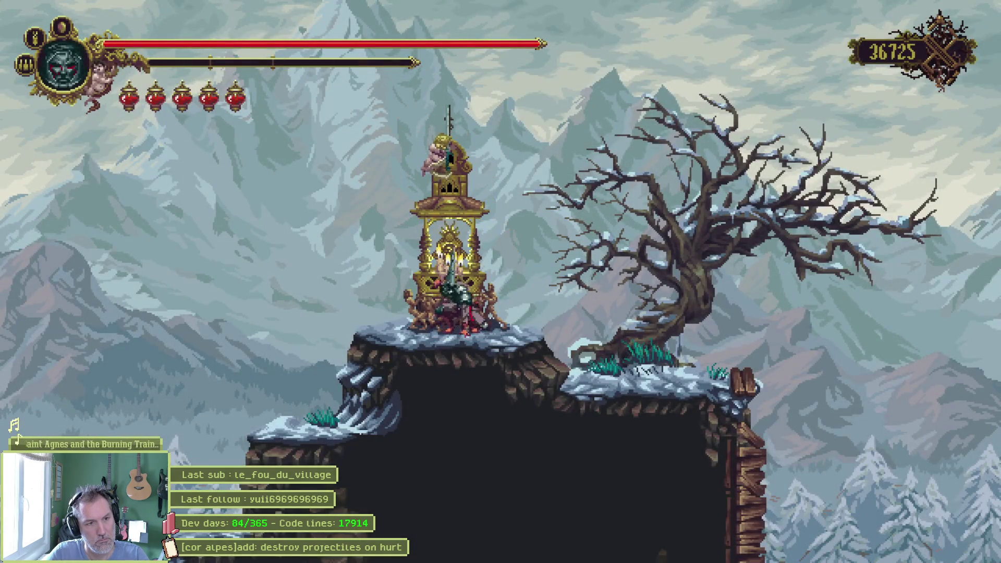
Drop down and climb the snowy cliffs and ledges, leaping onto the ruins to collect the Guilt Fragment
key(Left)
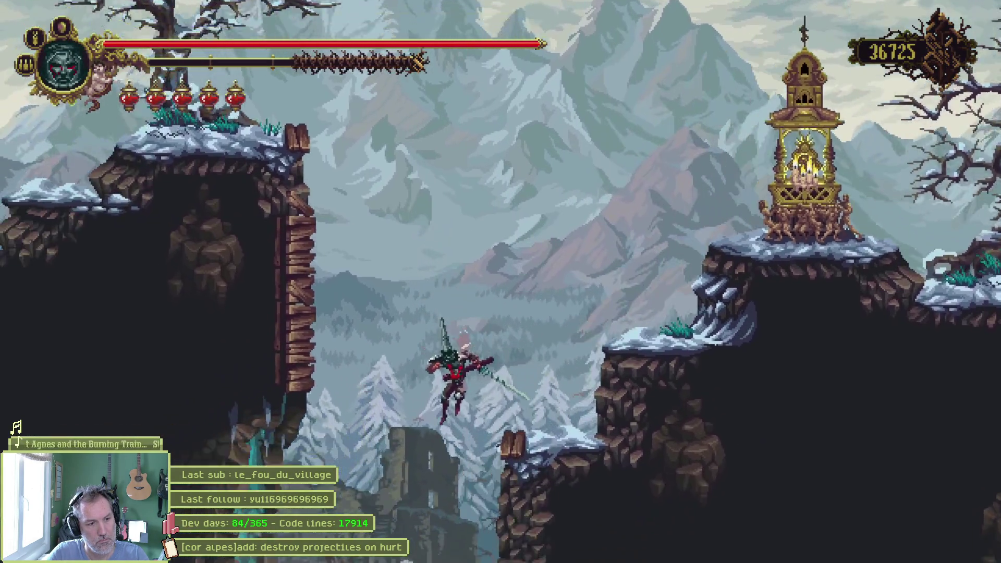
key(space)
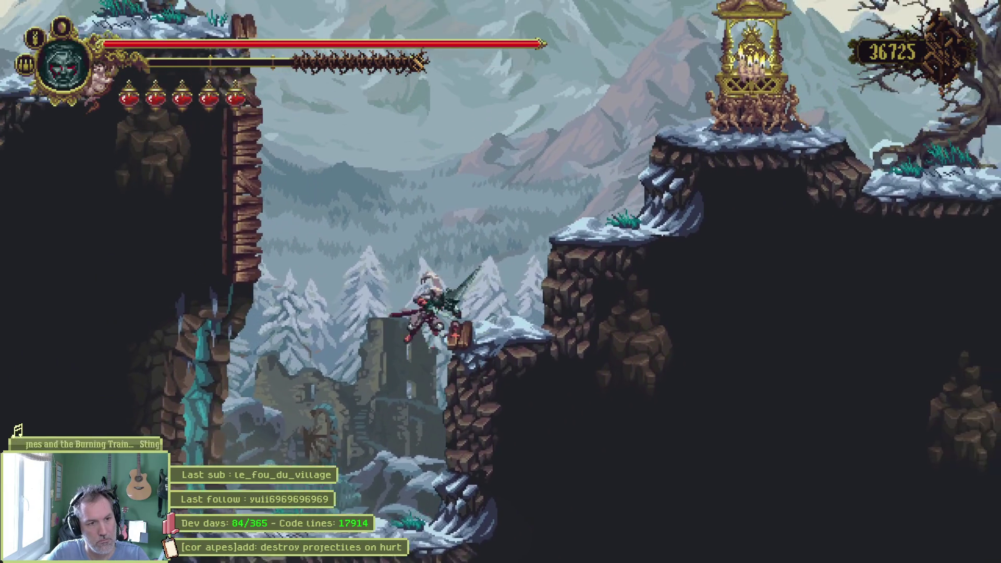
key(space)
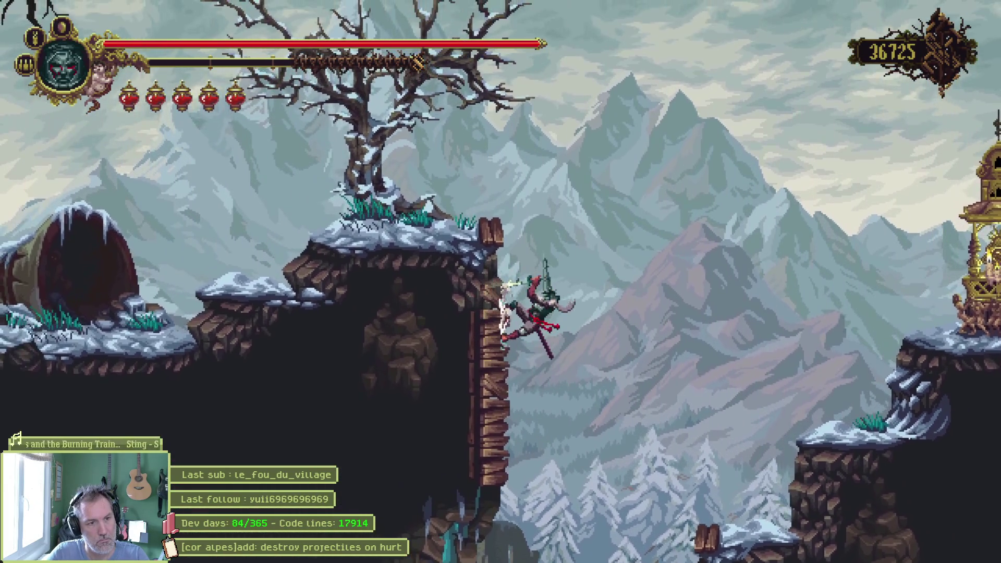
key(Left)
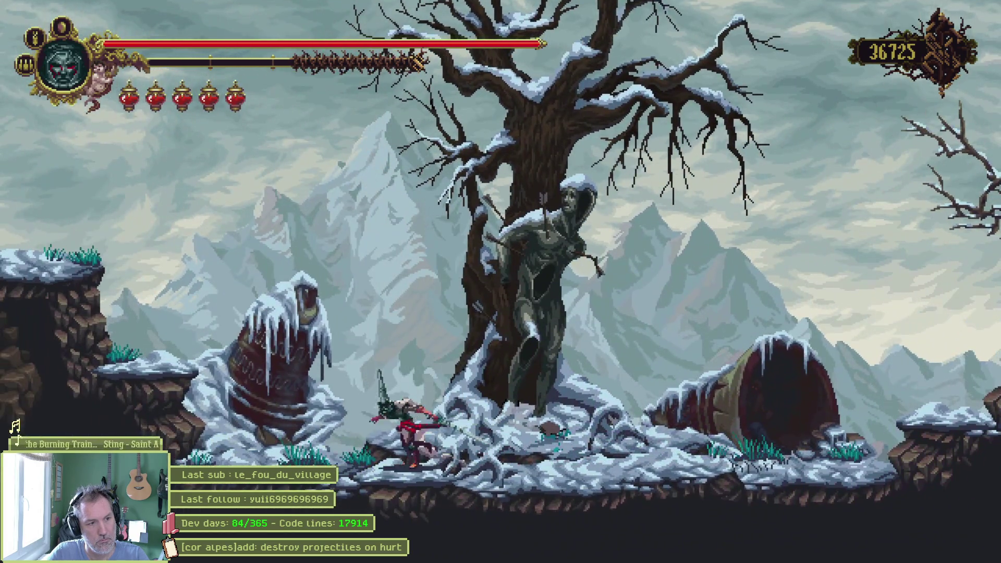
key(space)
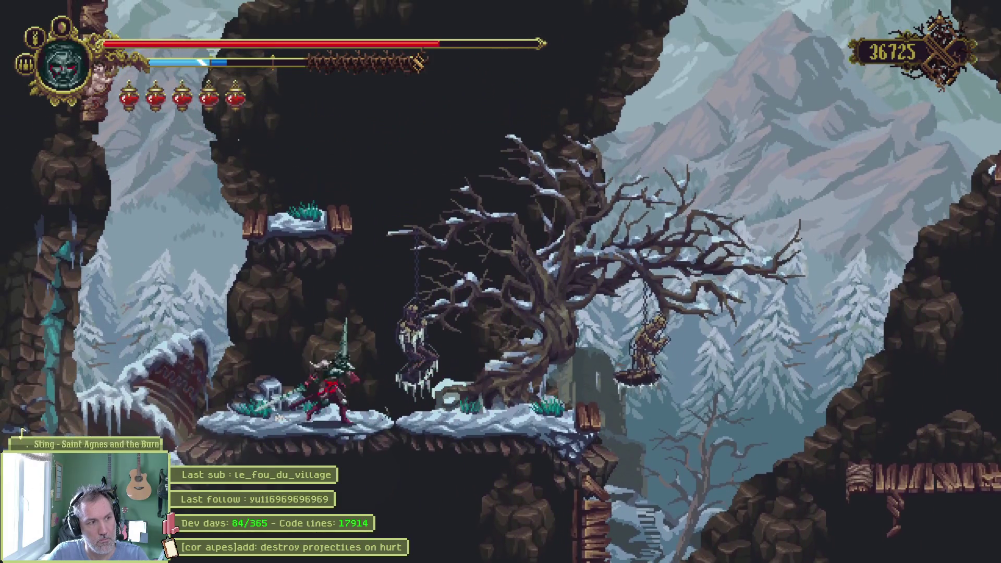
Wall-jump up the left wall and climb over the left ledge into the next room
key(space)
key(Left)
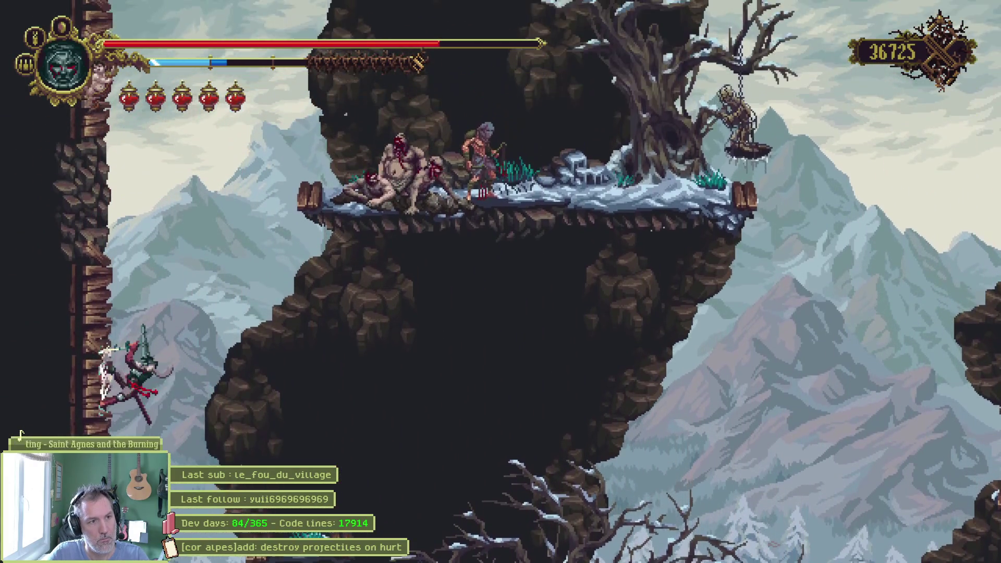
key(space)
key(Right)
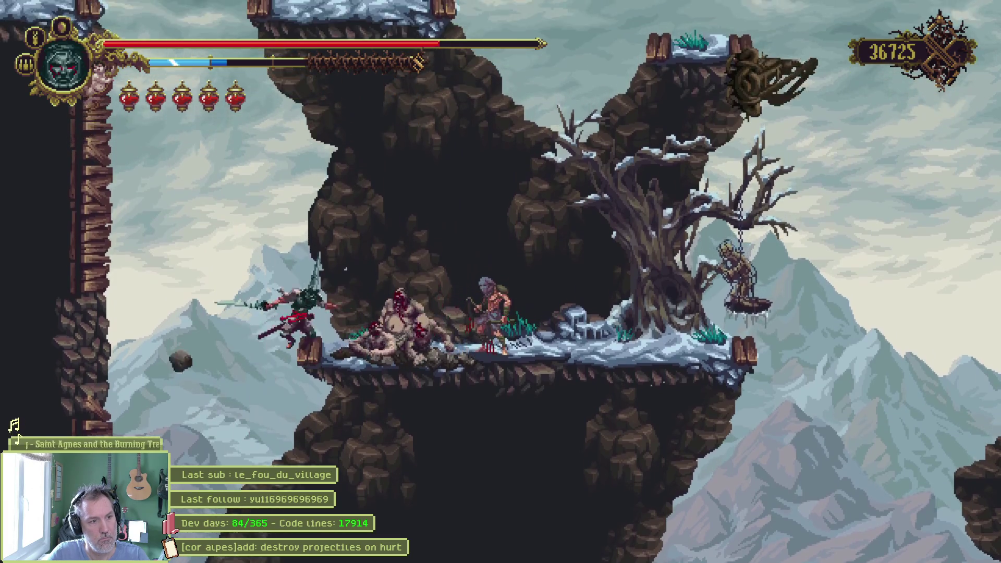
key(space)
key(Left)
key(Left)
key(space)
key(Left)
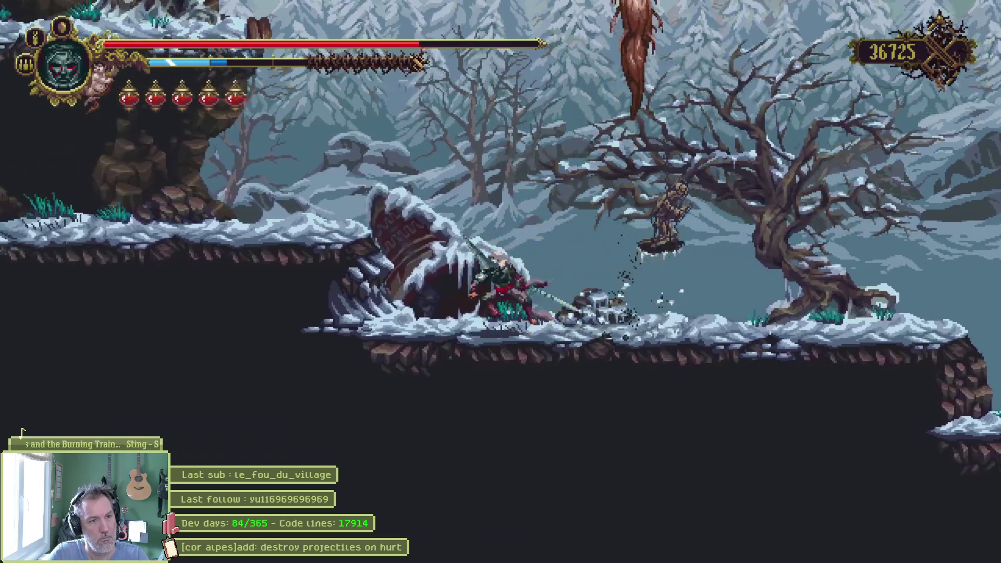
Head left across the snowy ledges, spearing enemies and striking the red-cloaked foe
key(Left)
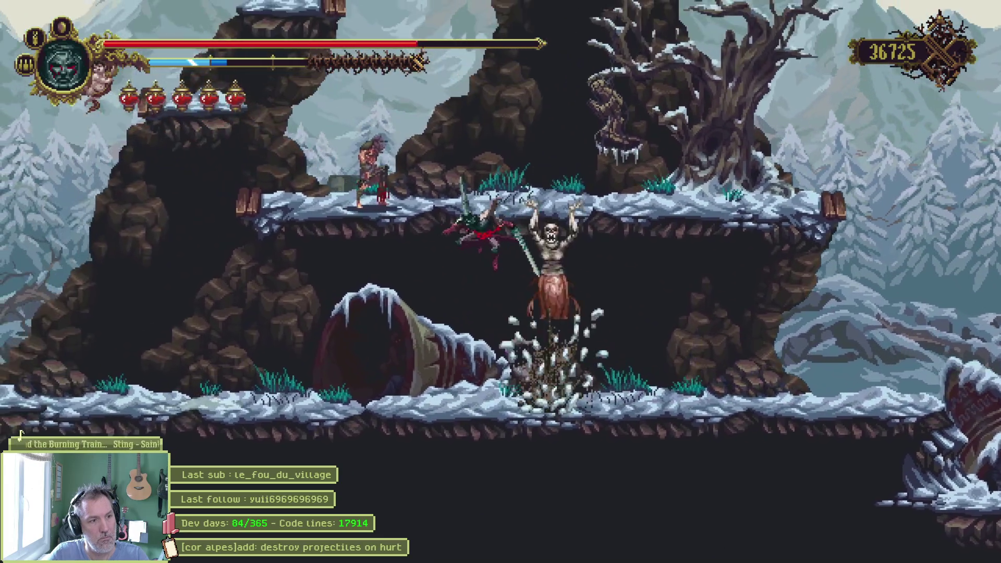
key(Left)
key(space)
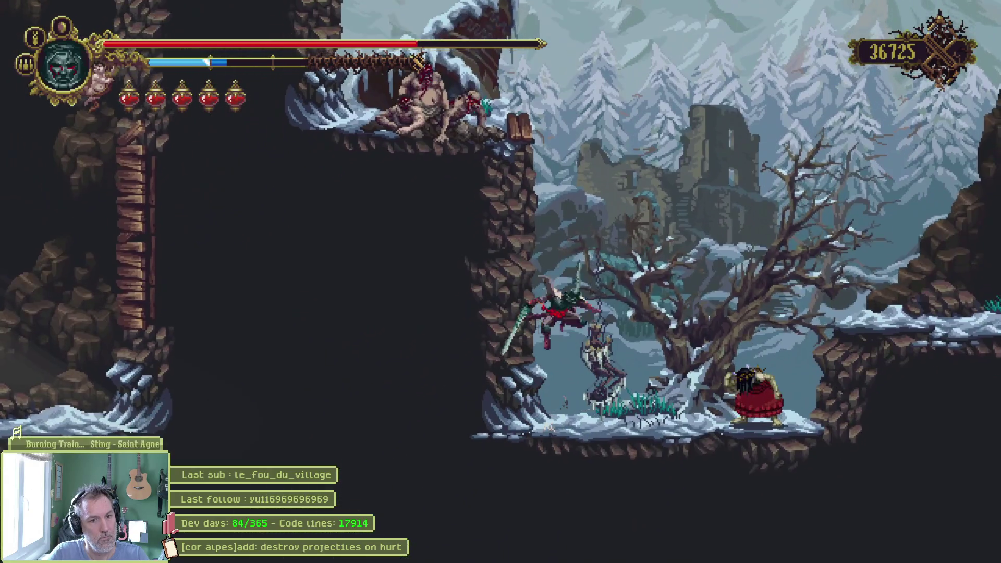
key(Right)
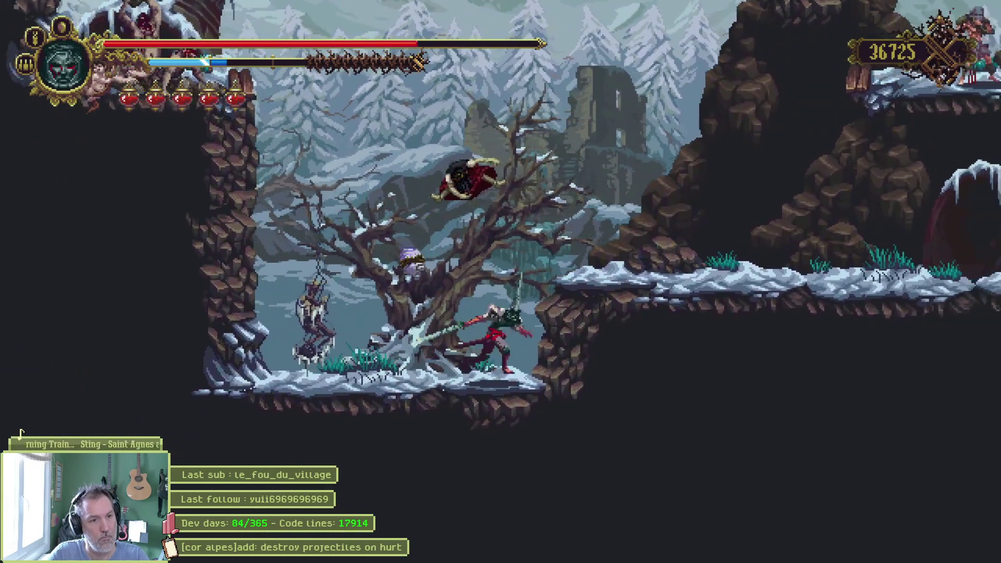
key(Left)
key(space)
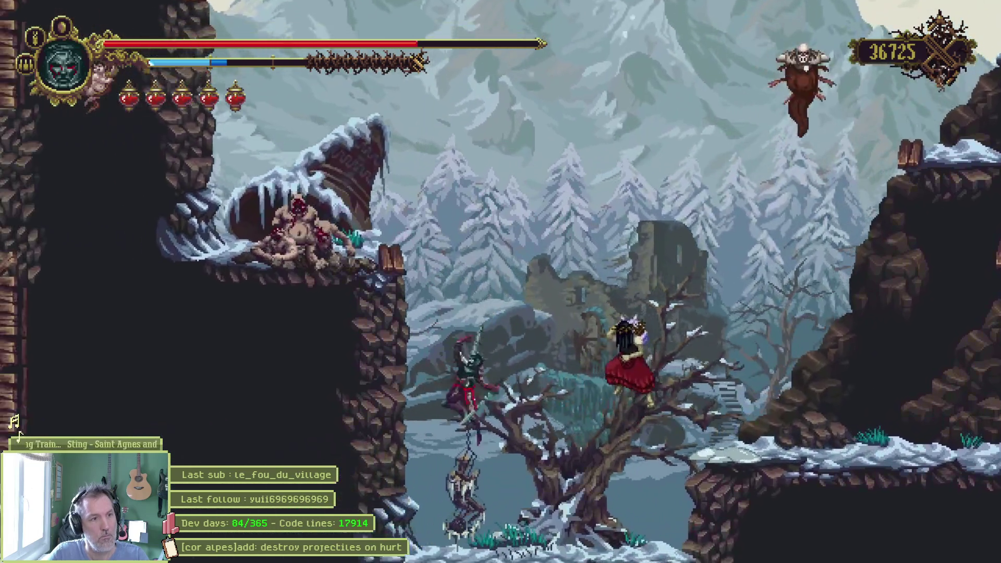
key(Left)
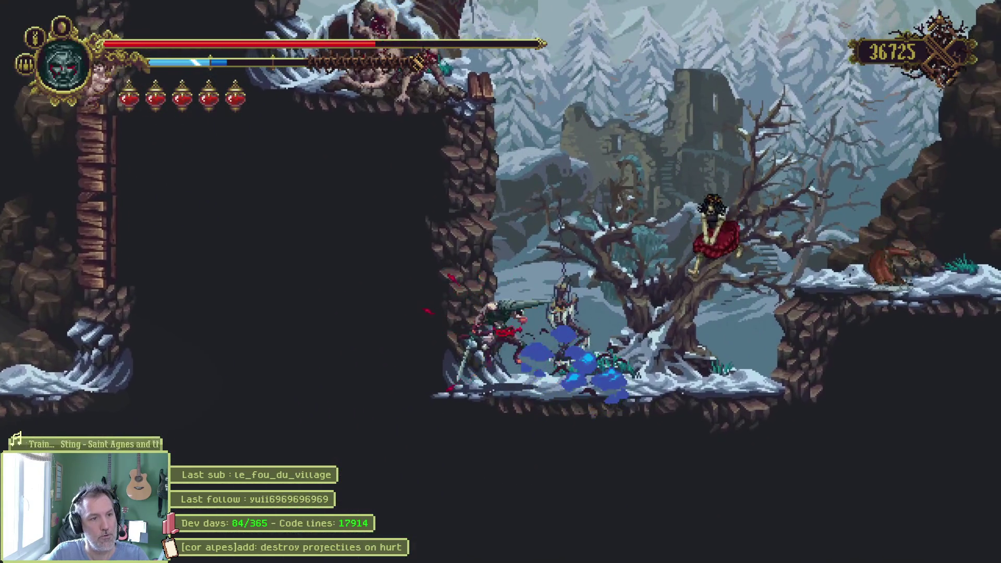
key(Right)
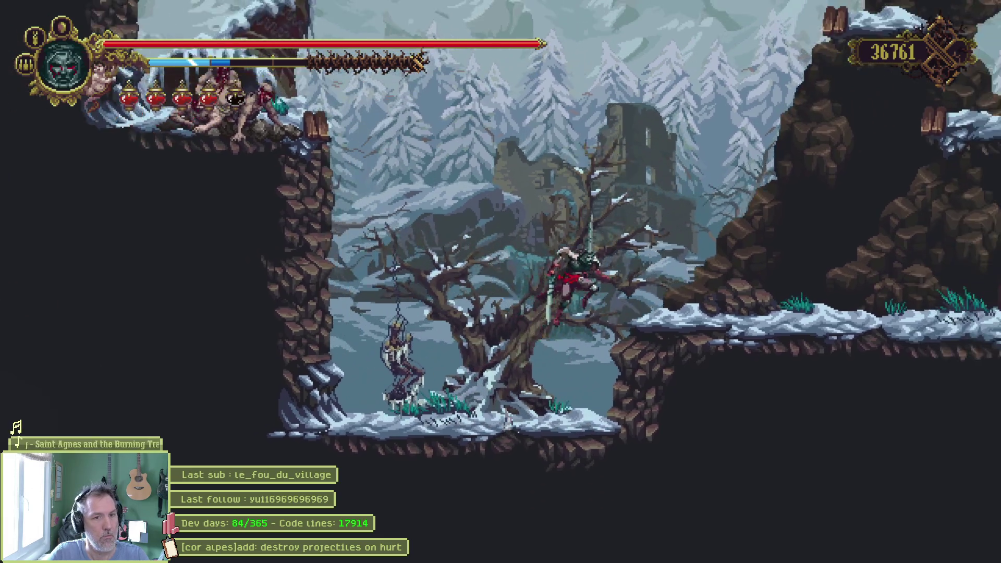
Cross the hanging bridge, slash the enemy group to reach 36767, and run off the left edge
key(Right)
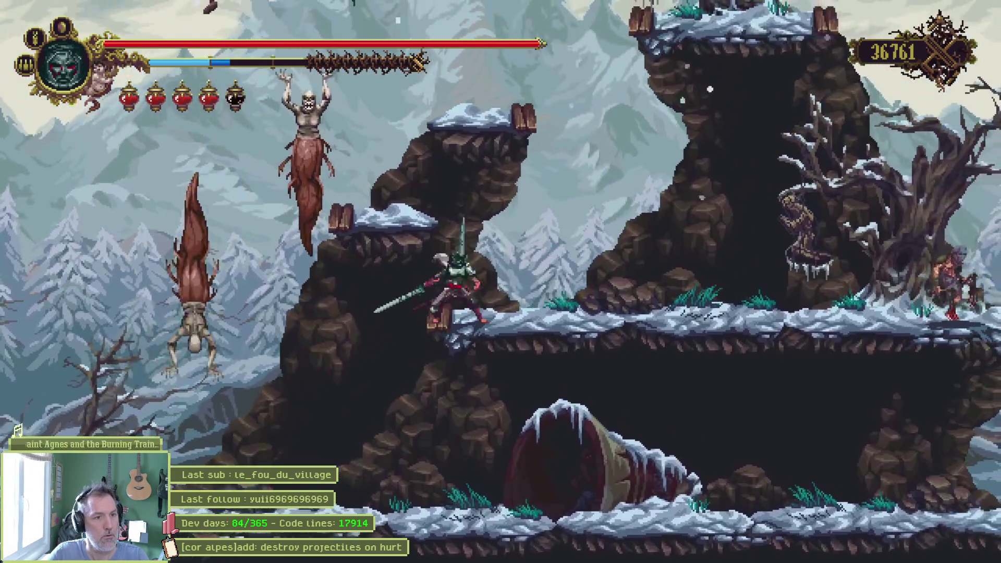
key(space)
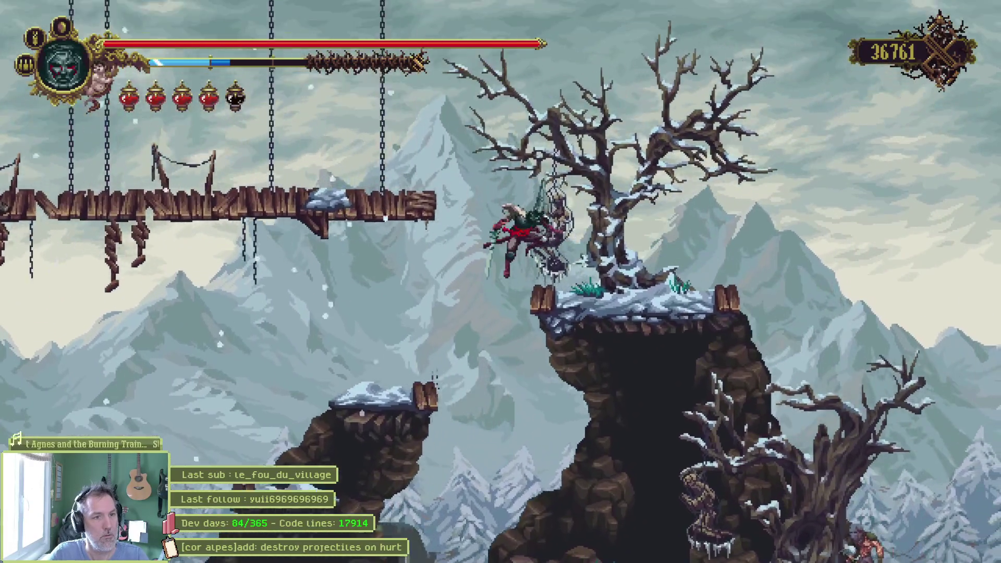
key(Left)
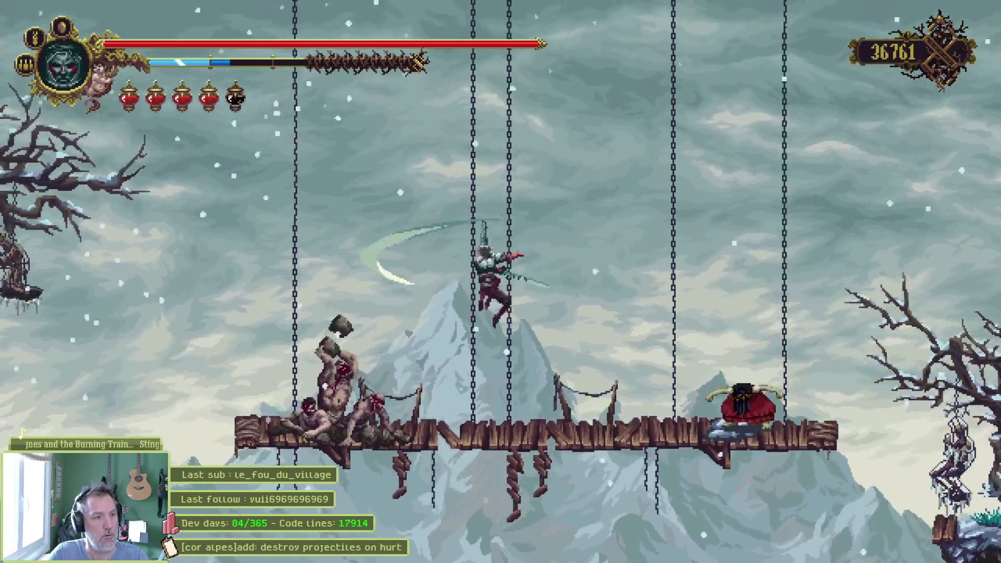
key(Left)
key(x)
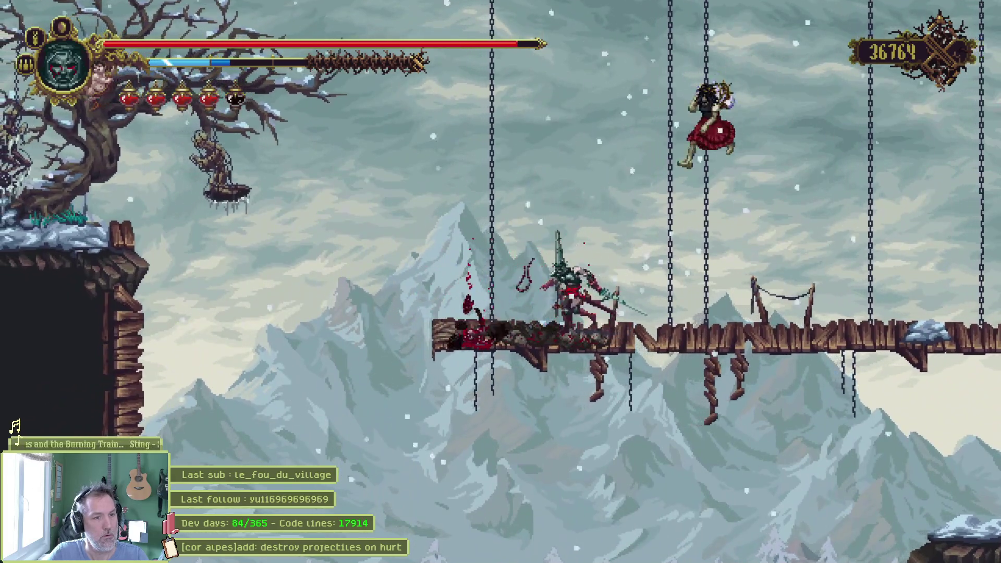
key(Left)
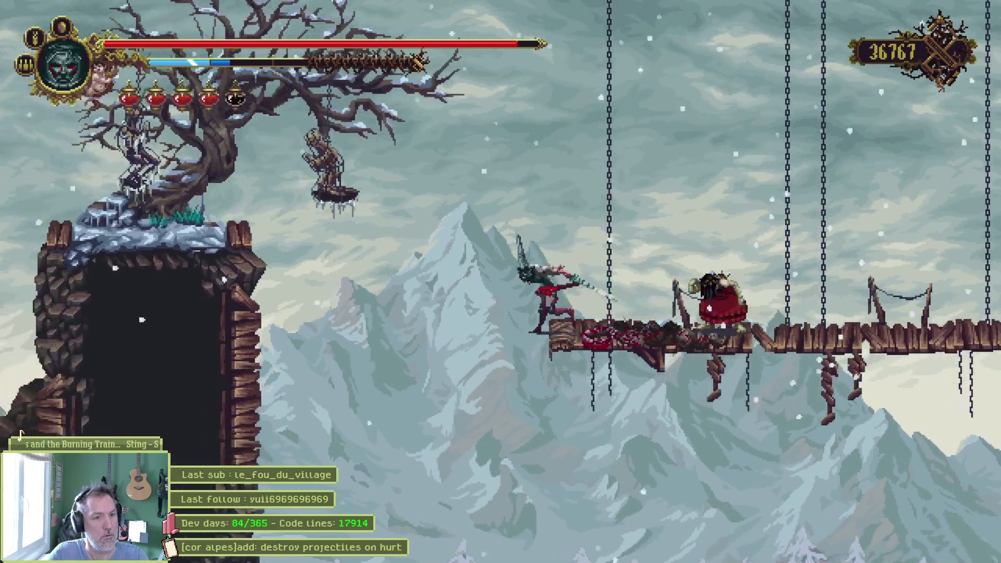
key(space)
key(Left)
key(space)
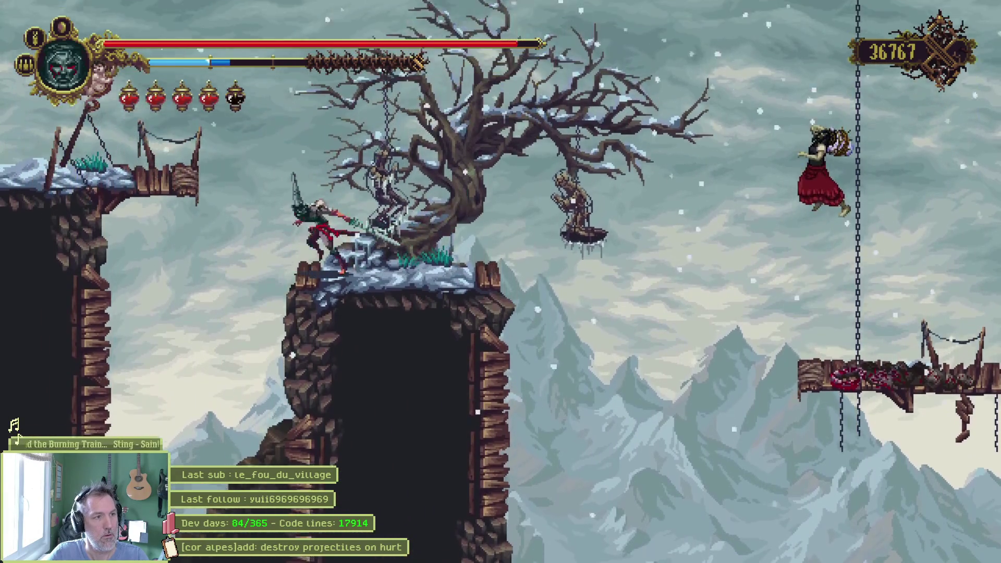
key(Left)
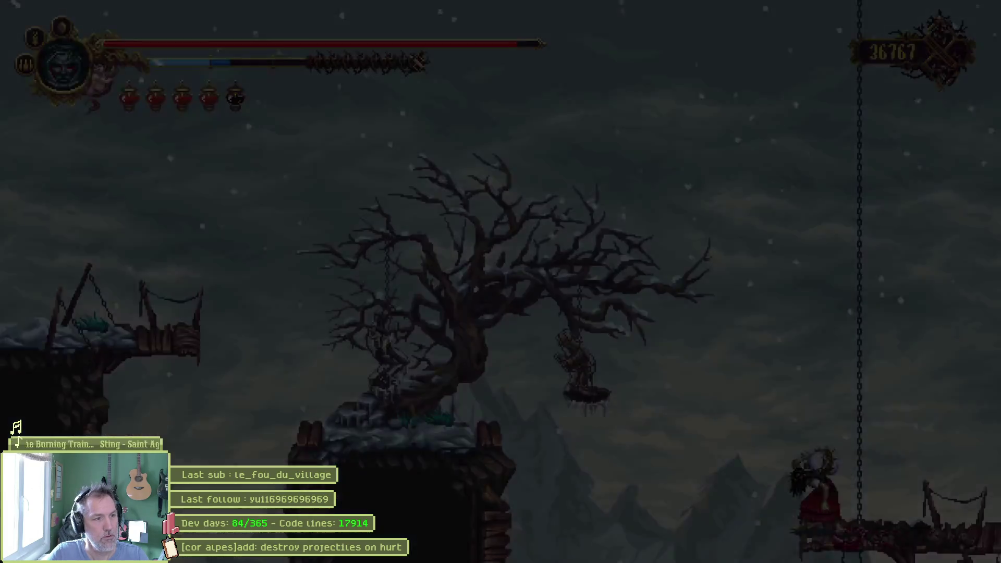
Cross the icy cave, climbing the wooden post and floating platforms up to the tower
key(Left)
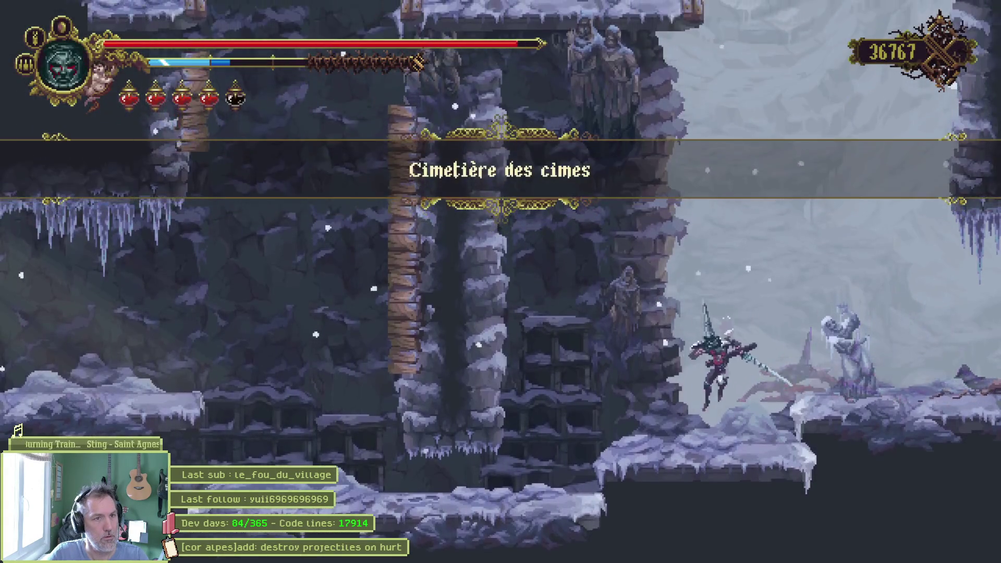
key(Up)
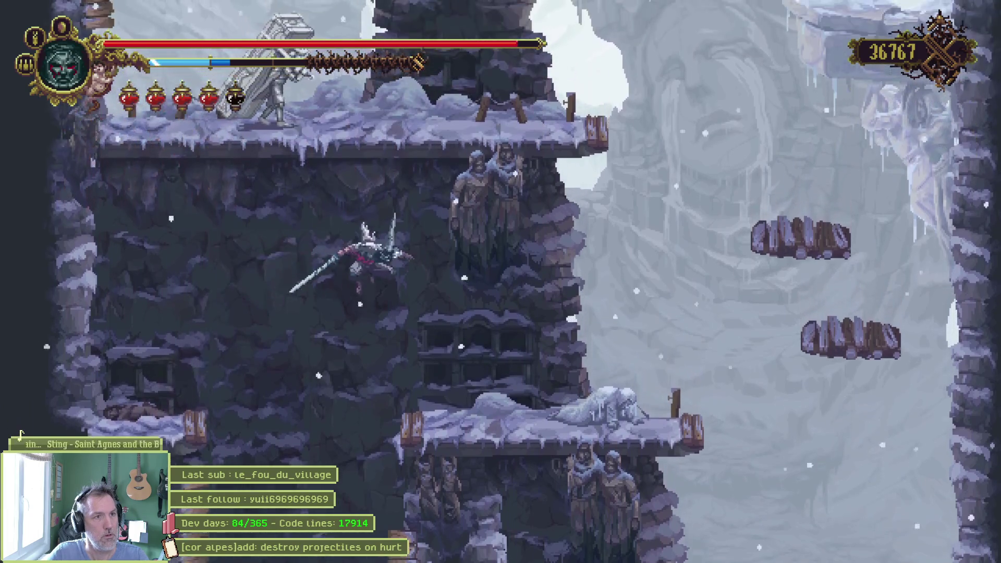
key(space)
key(space)
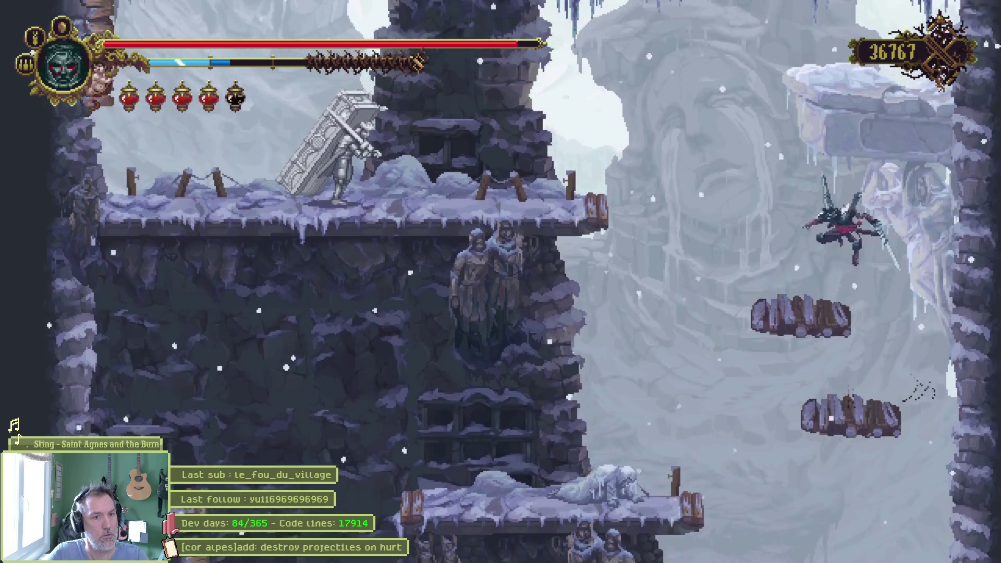
key(Left)
key(Left)
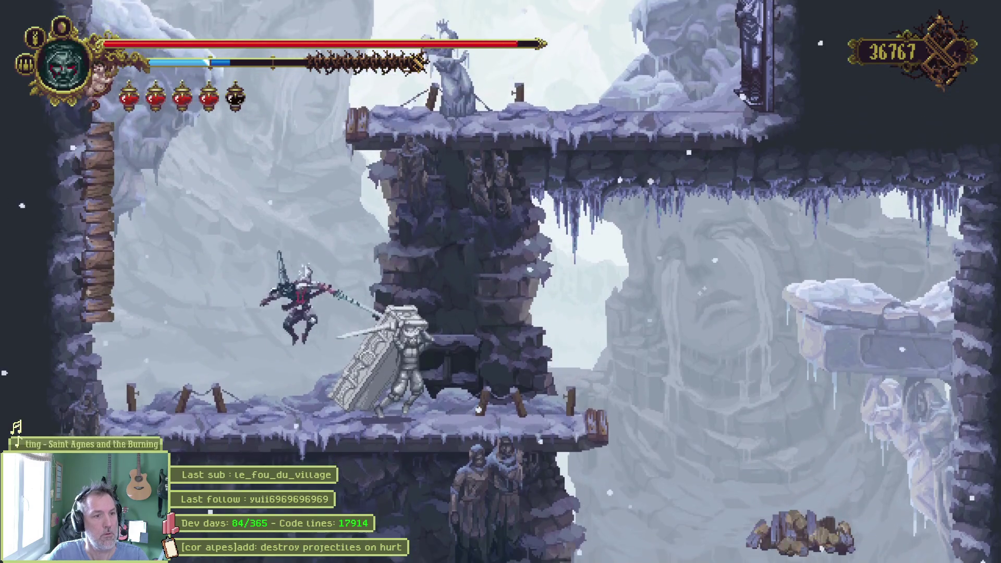
Strike the coffin-bearer, then quit the game with F8 to return to Godot
key(Right)
key(x)
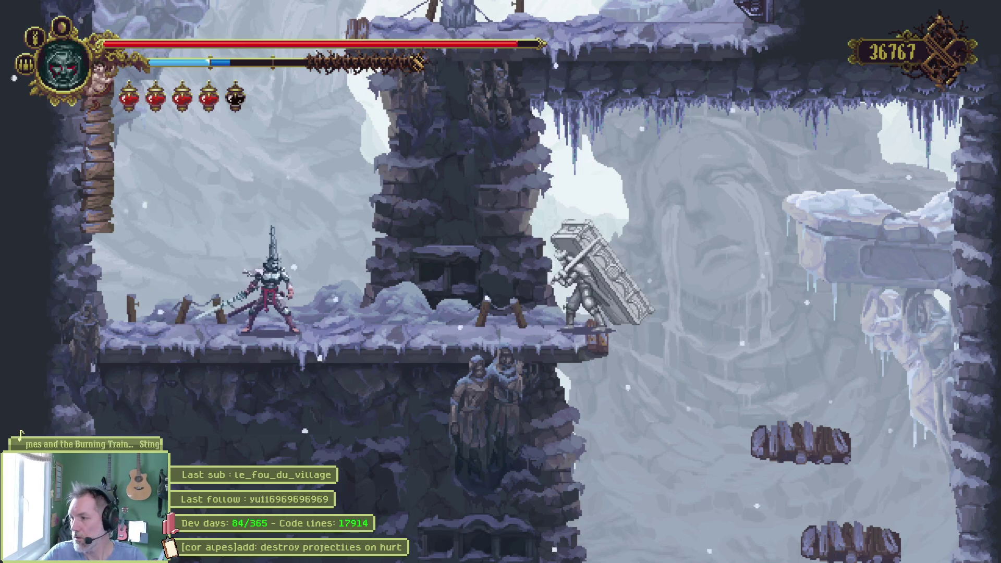
key(F8)
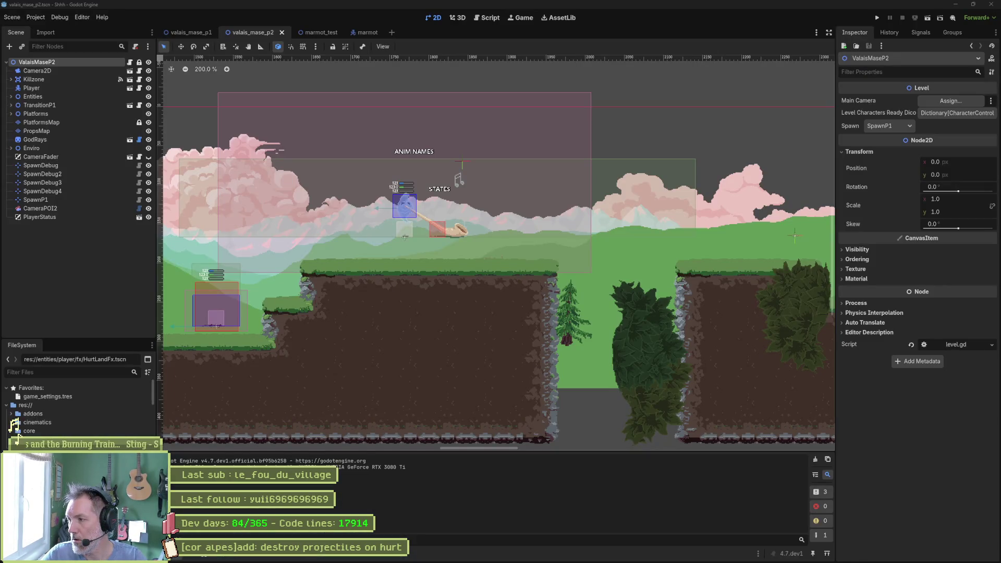
key(F6)
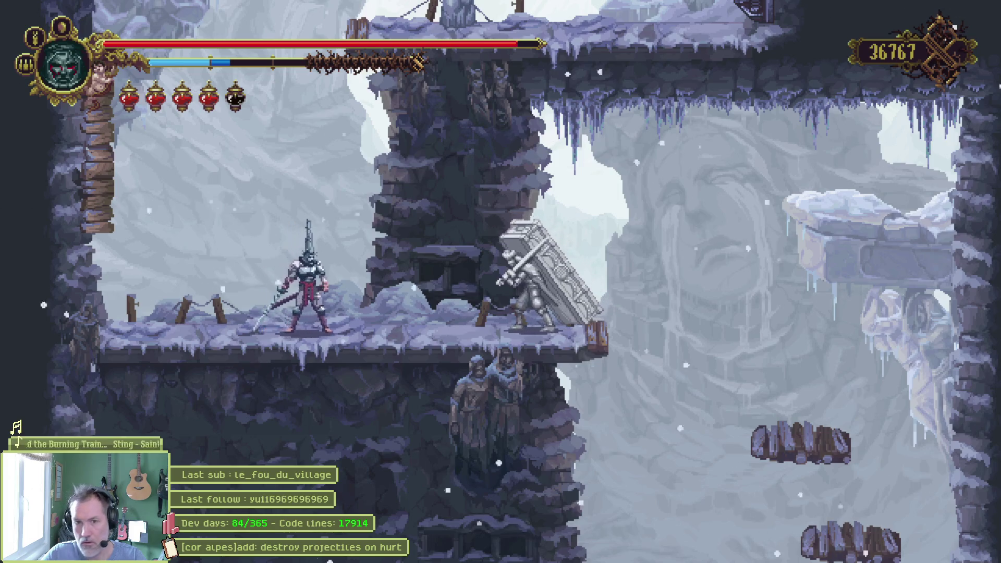
key(Right)
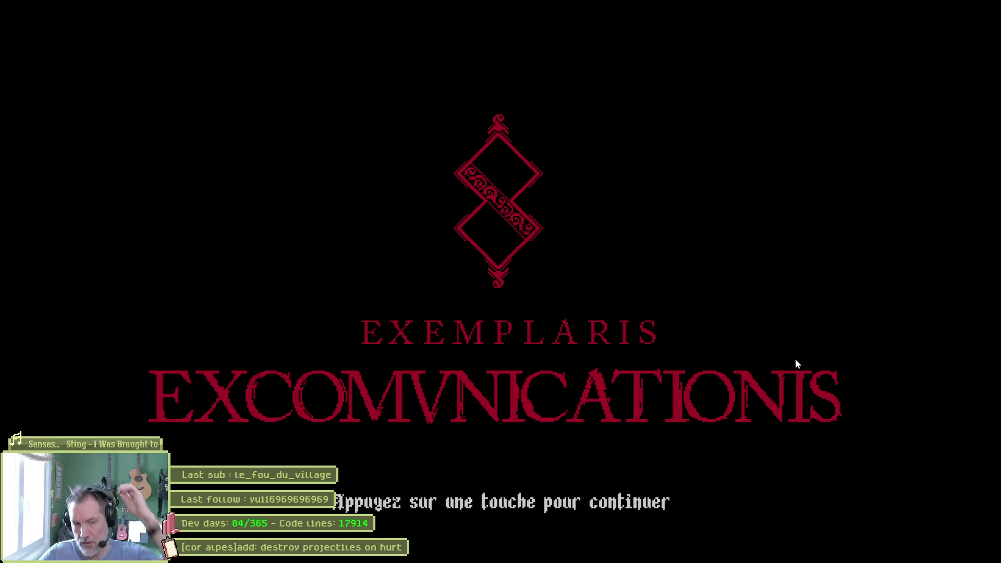
key(F8)
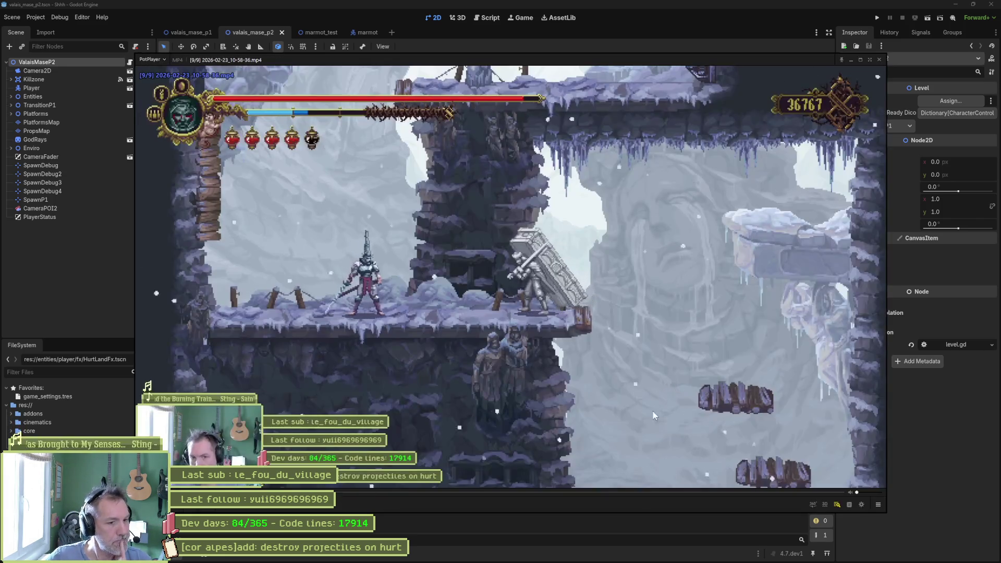
Seek the clip back to about 10 seconds and set A-B repeat start and end points
click(691, 490)
click(558, 491)
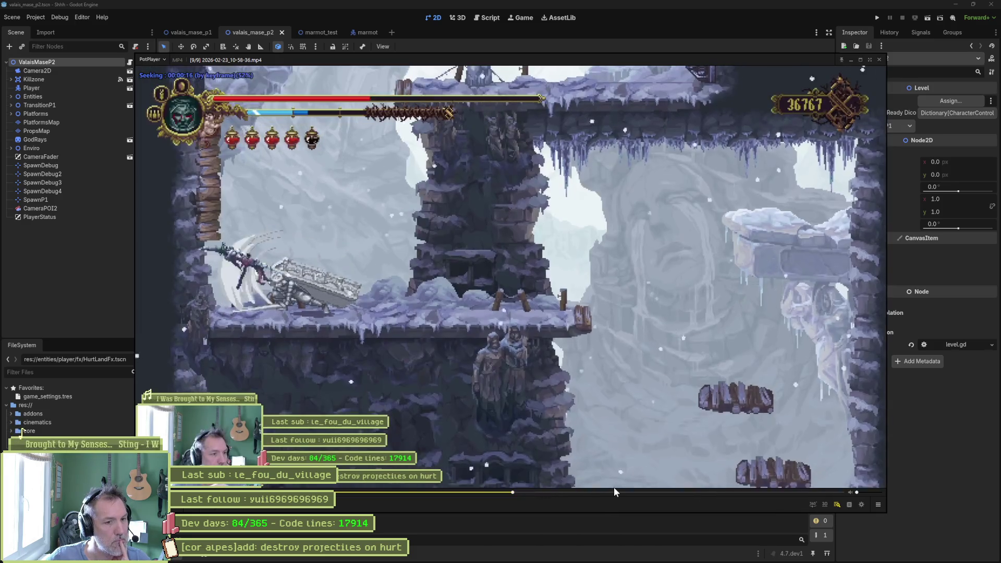
click(470, 491)
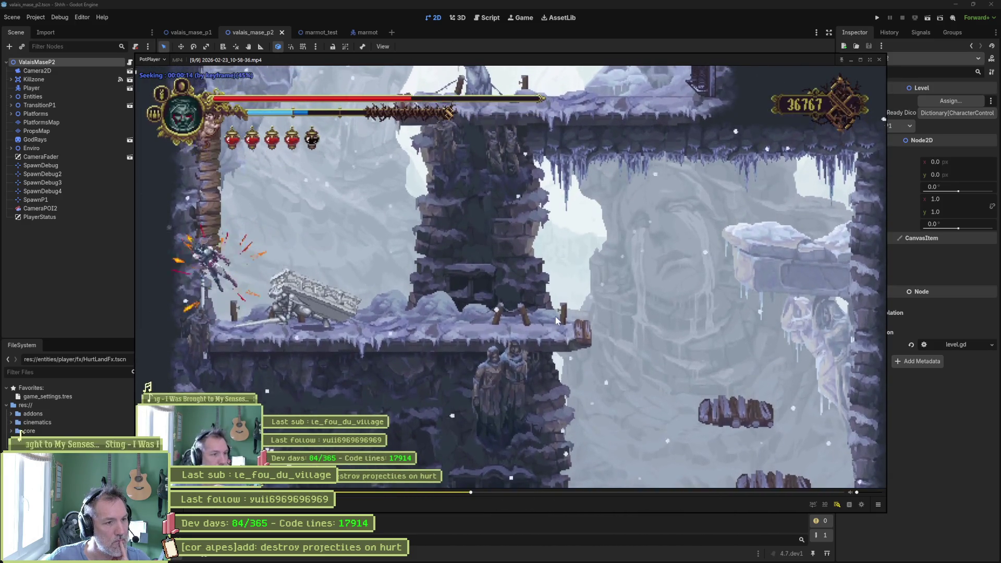
click(387, 492)
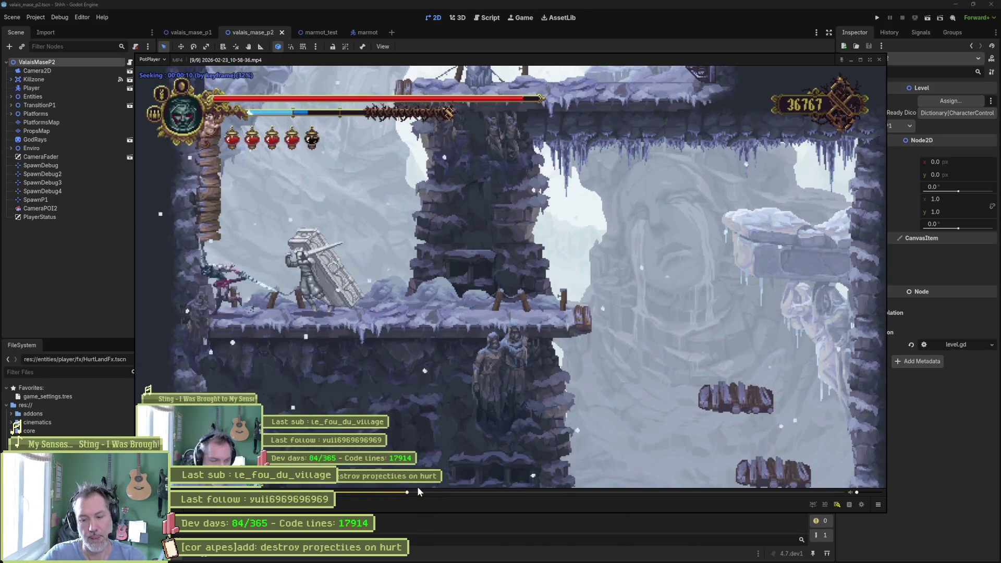
key(bracketleft)
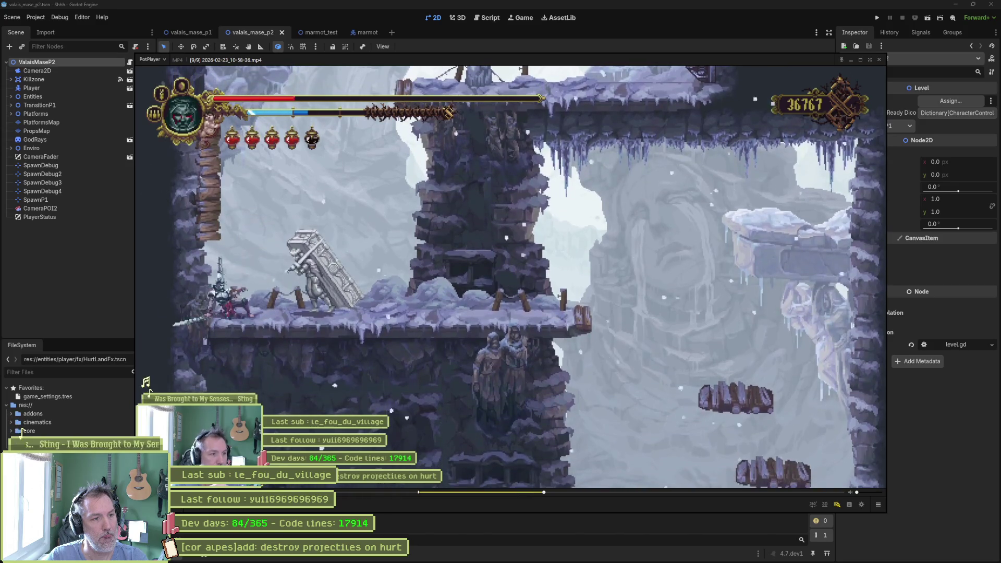
key(bracketright)
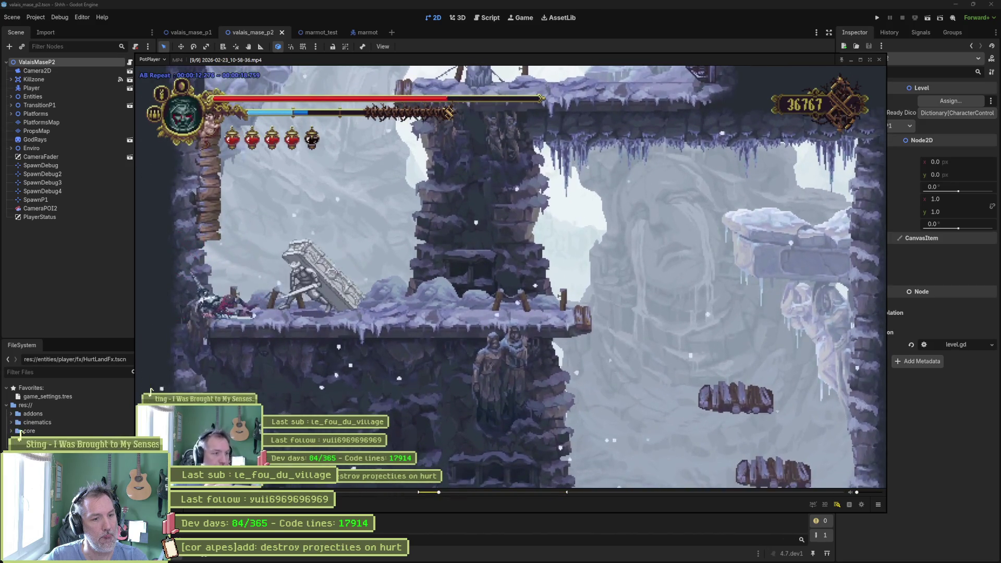
Step the paused clip frame by frame toward the coffin-bearer's attack
key(f)
key(f)
key(f)
key(f)
key(f)
key(f)
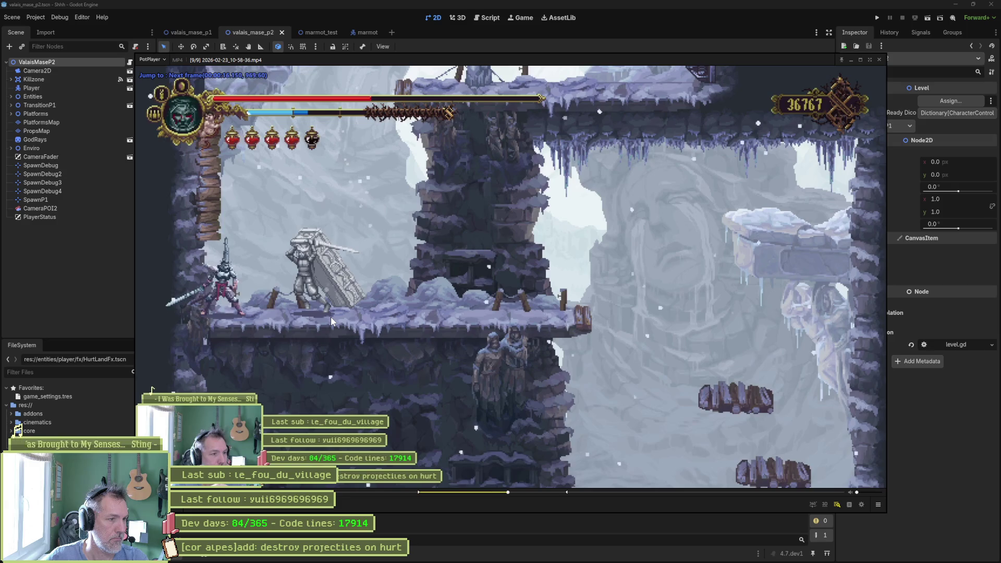
key(f)
key(f)
key(f)
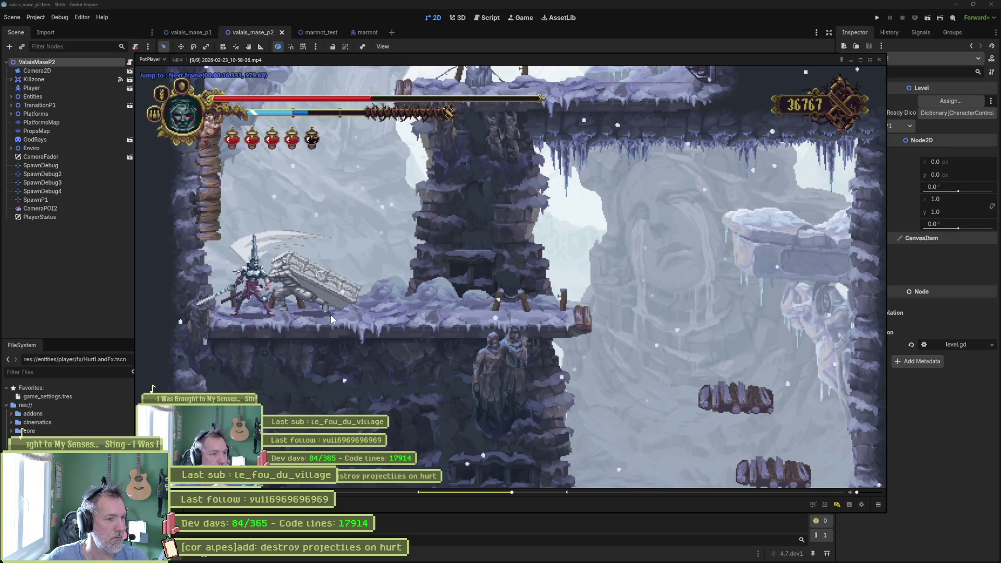
key(f)
key(f)
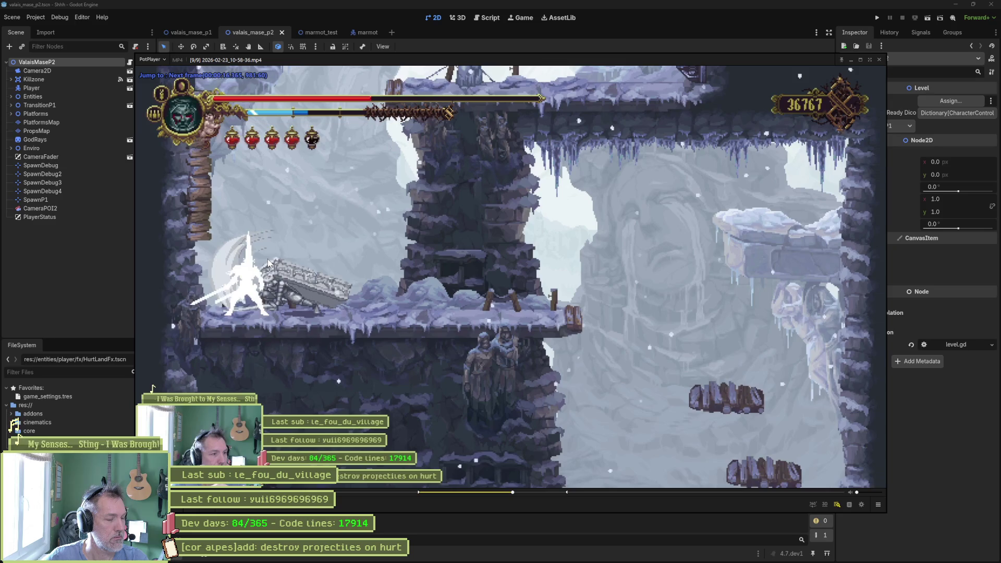
key(f)
key(f)
key(f)
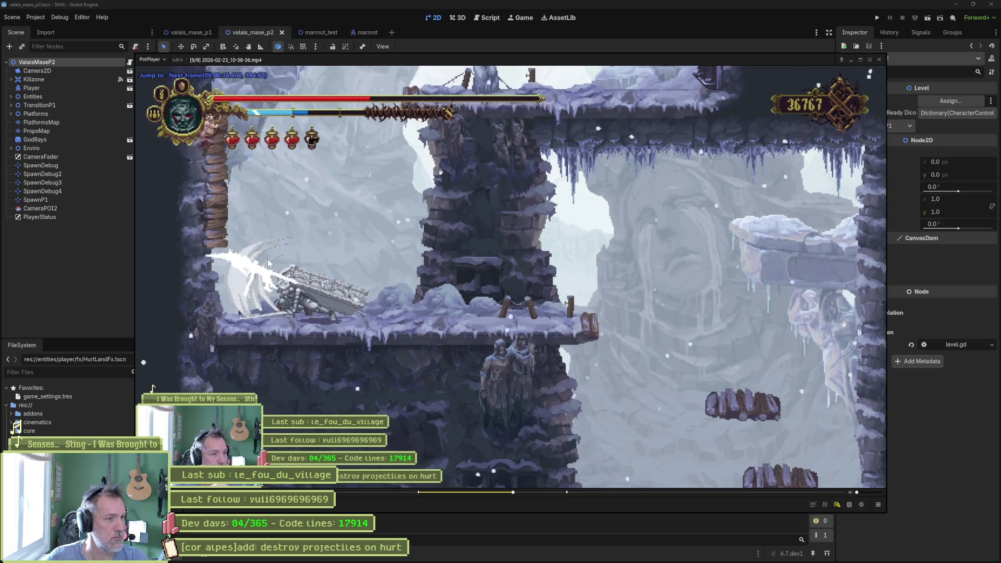
key(f)
key(f)
key(f)
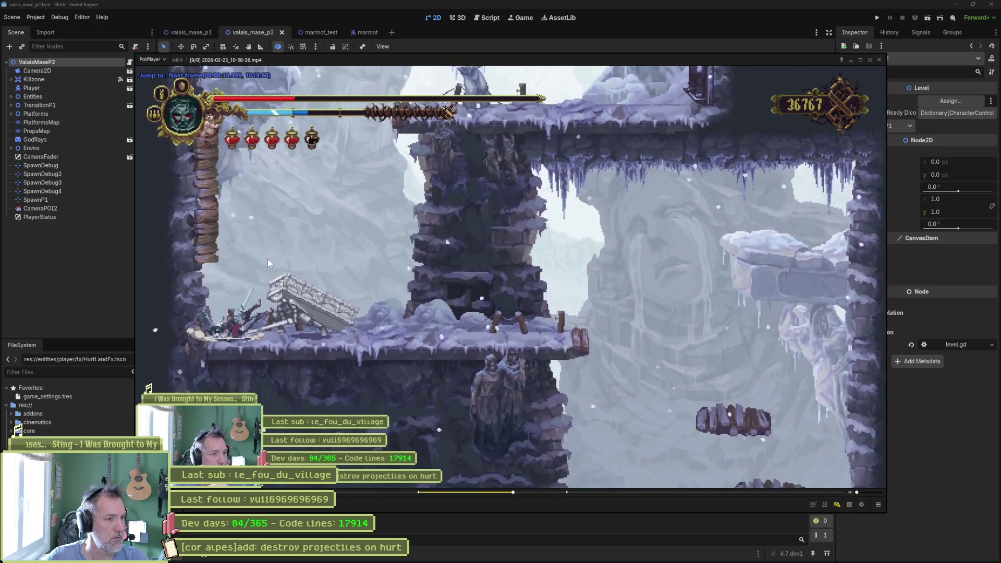
key(f)
key(f)
key(f)
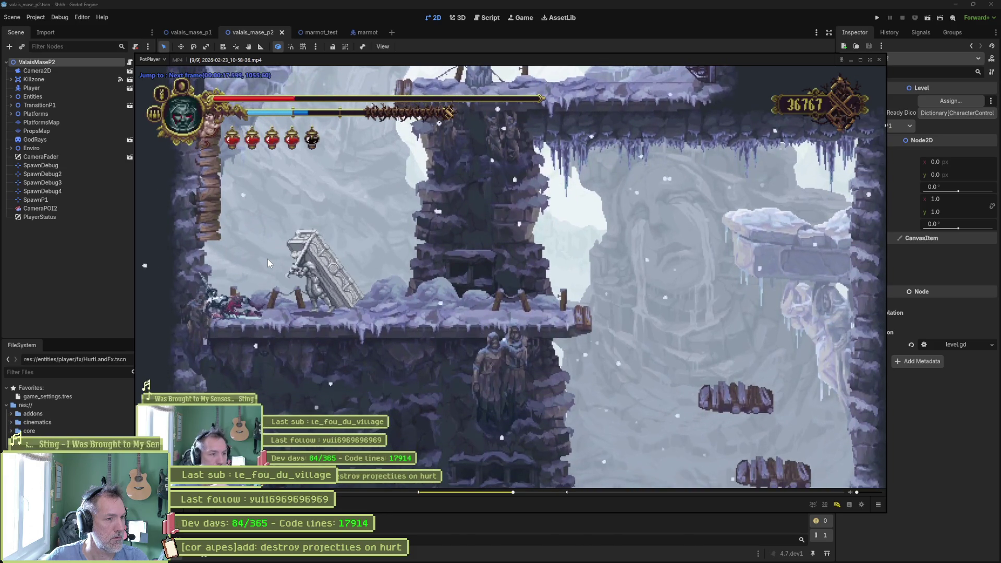
key(f)
key(f)
key(f)
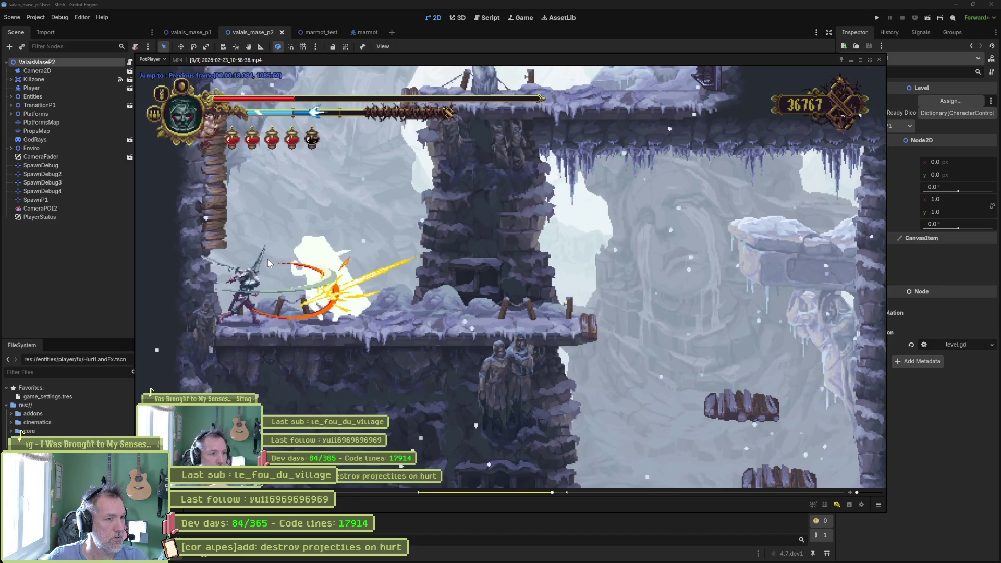
key(d)
key(d)
key(d)
key(f)
key(f)
key(f)
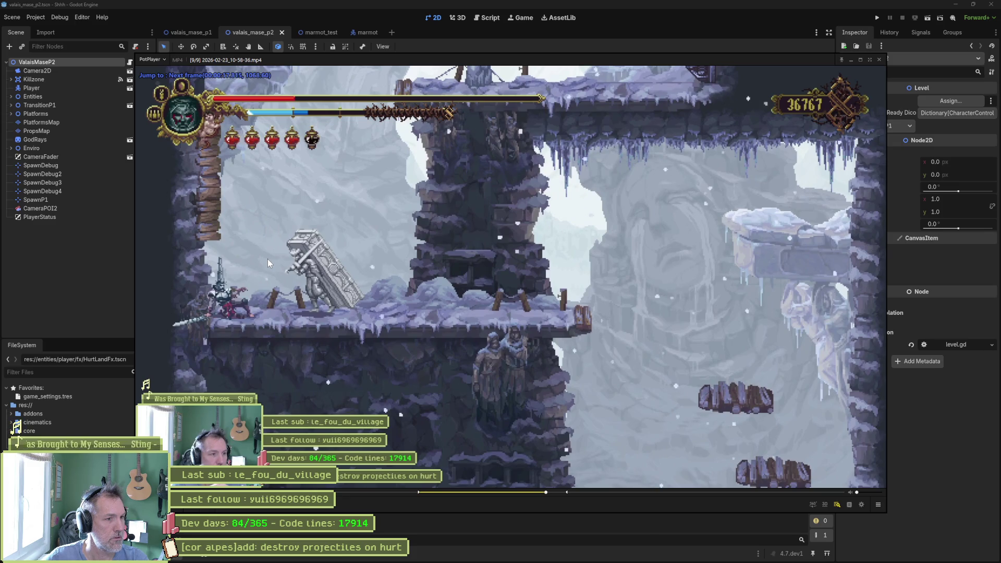
key(f)
key(f)
key(f)
key(f)
key(f)
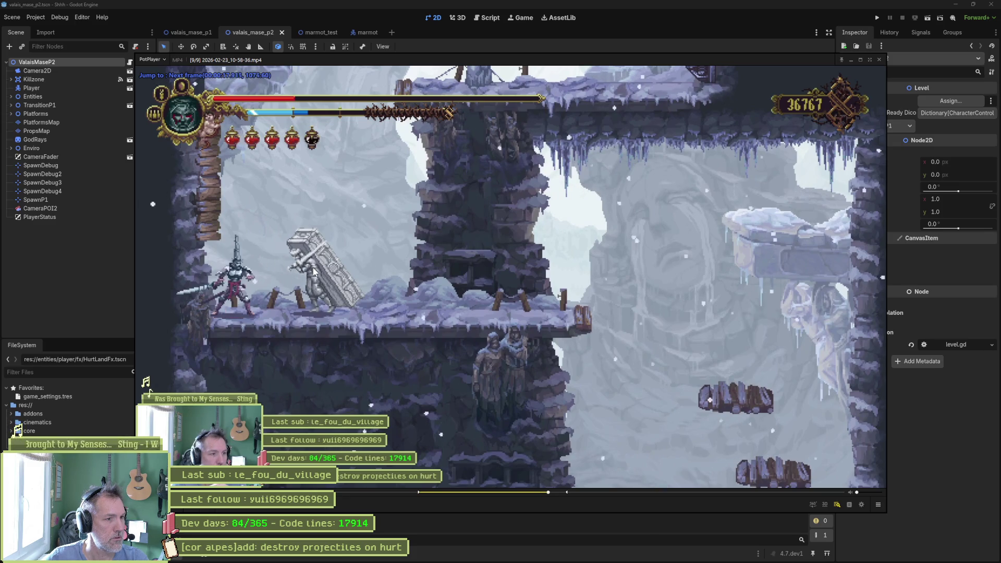
key(f)
key(f)
key(f)
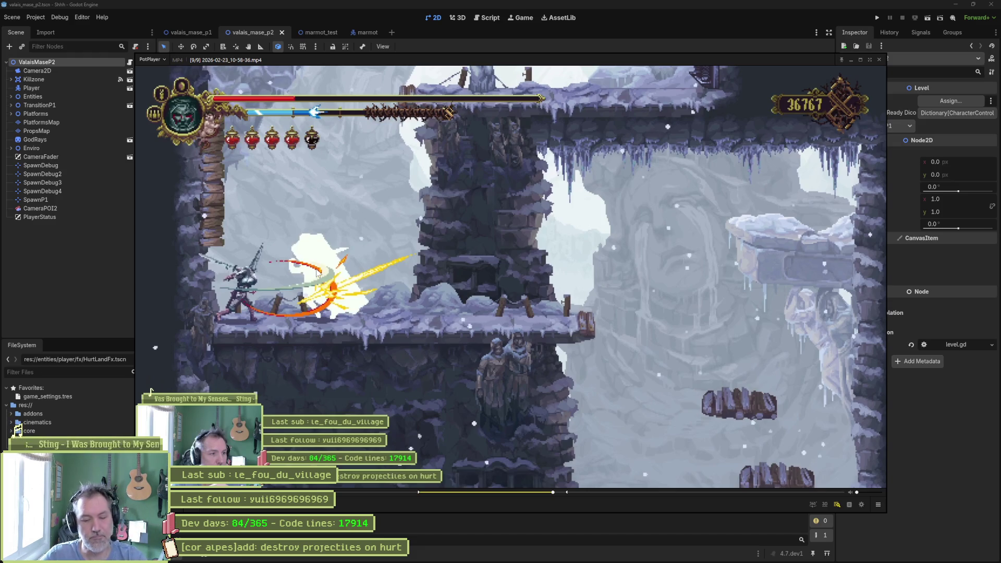
Dismiss the audio channel menu and step on through frames 1074 and 1076 to the impact
right_click(317, 271)
click(308, 271)
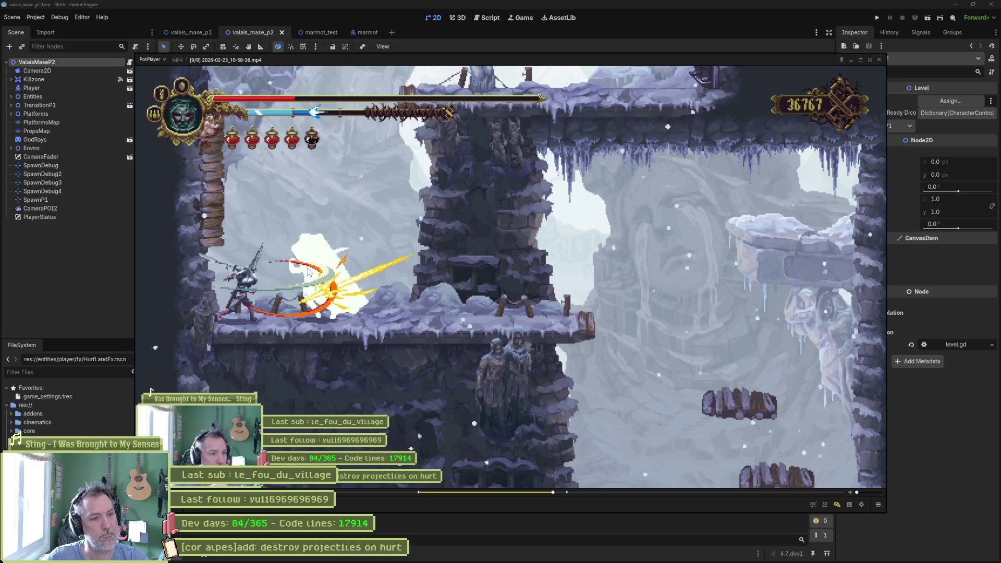
key(d)
key(d)
key(d)
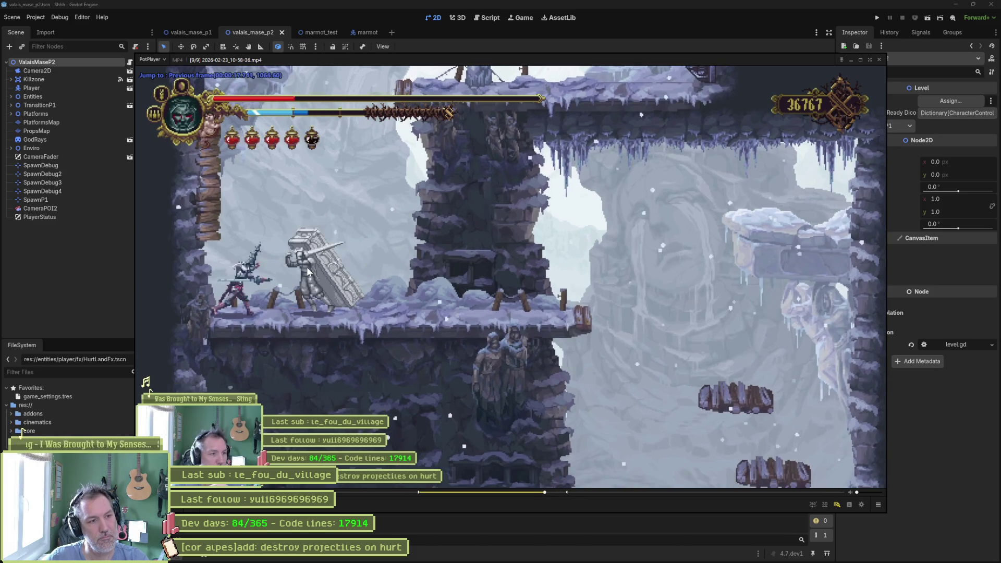
key(d)
key(d)
key(f)
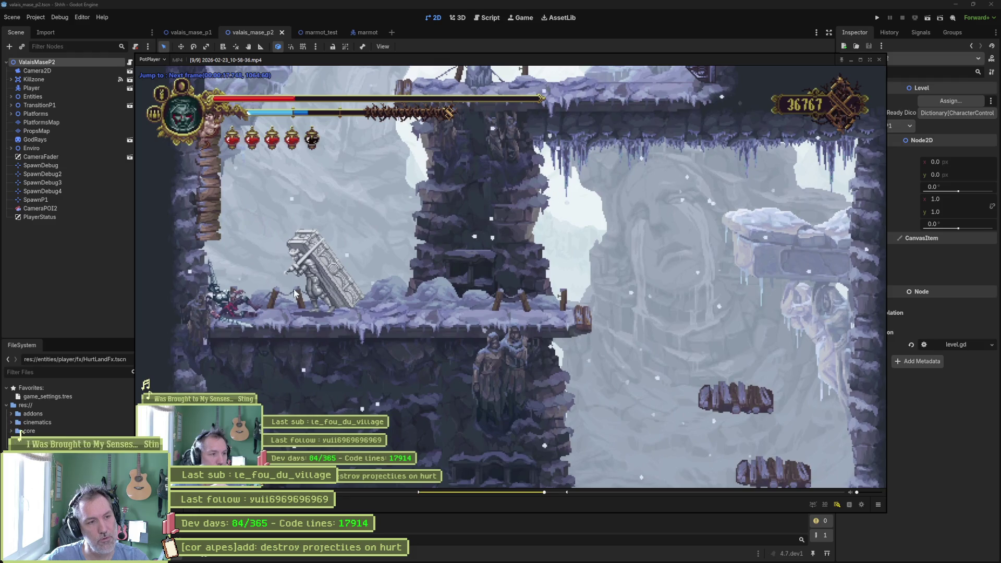
key(f)
key(f)
key(f)
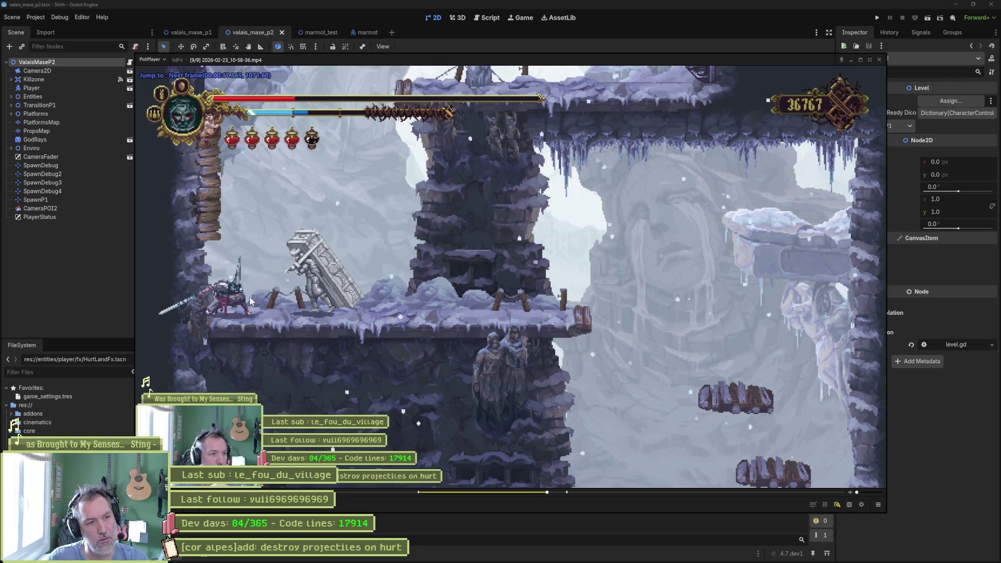
key(f)
key(f)
key(f)
key(f)
key(f)
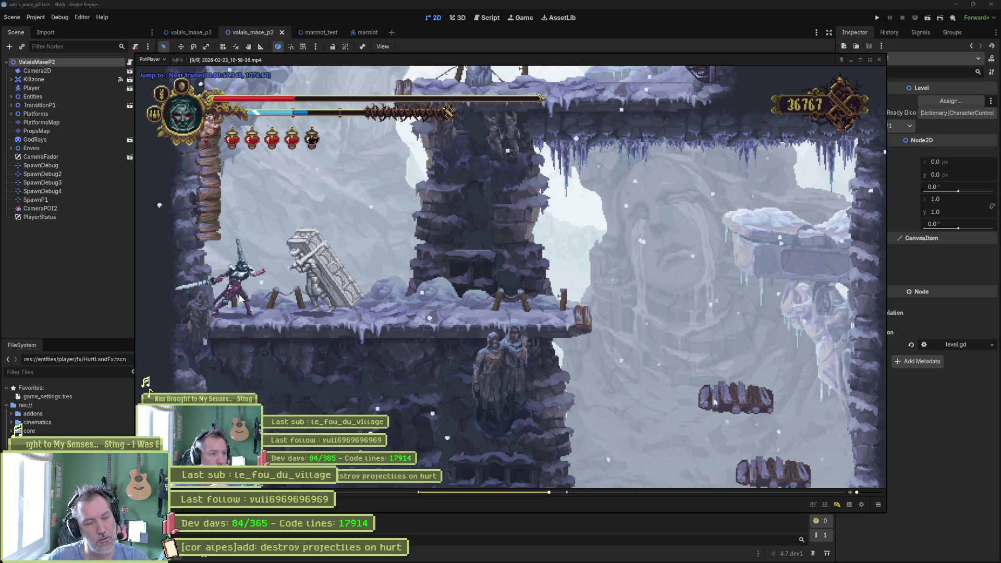
key(f)
key(f)
key(f)
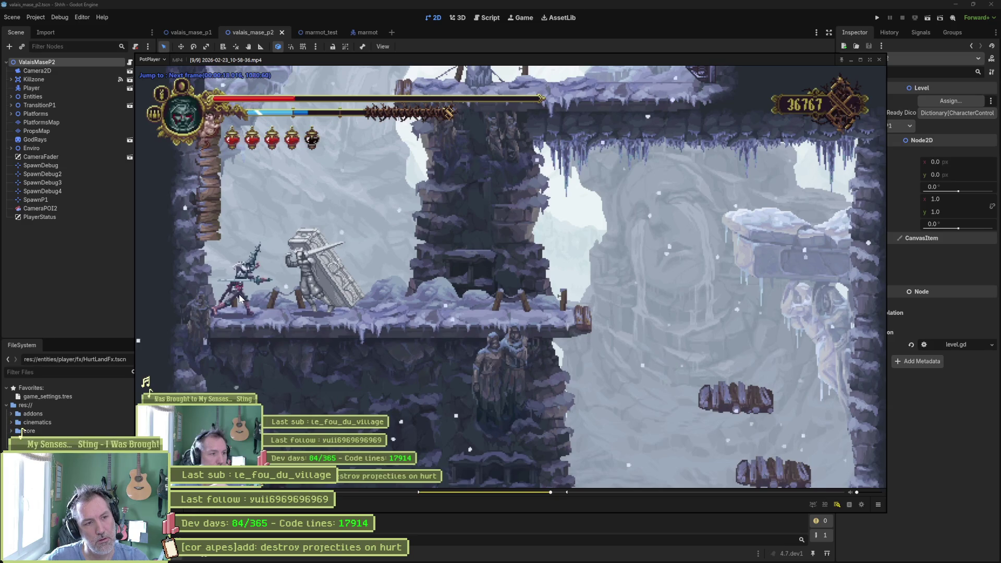
key(f)
key(f)
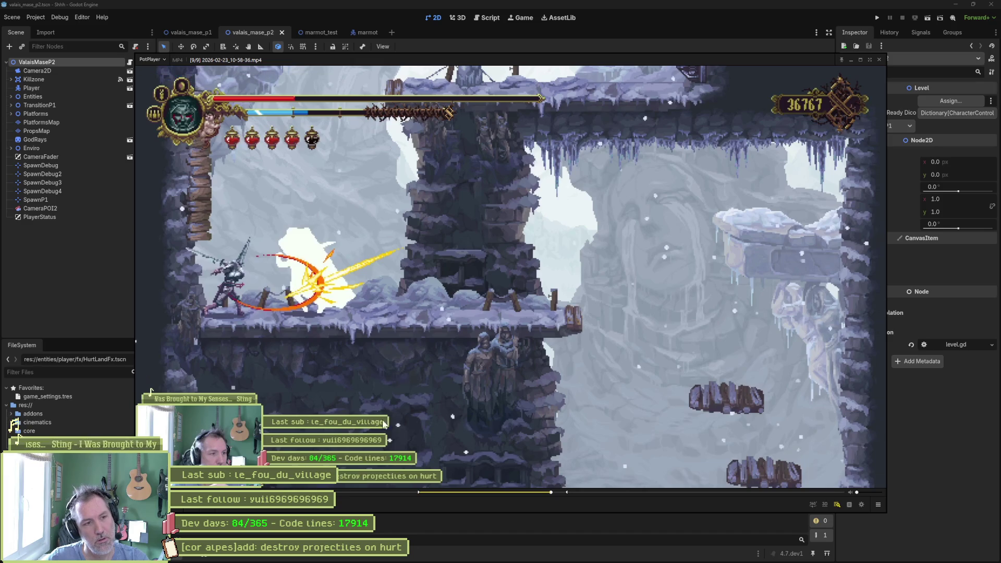
Open cat.aseprite in Aseprite, view frames 94, 95 and 96, then return to Godot
click(535, 554)
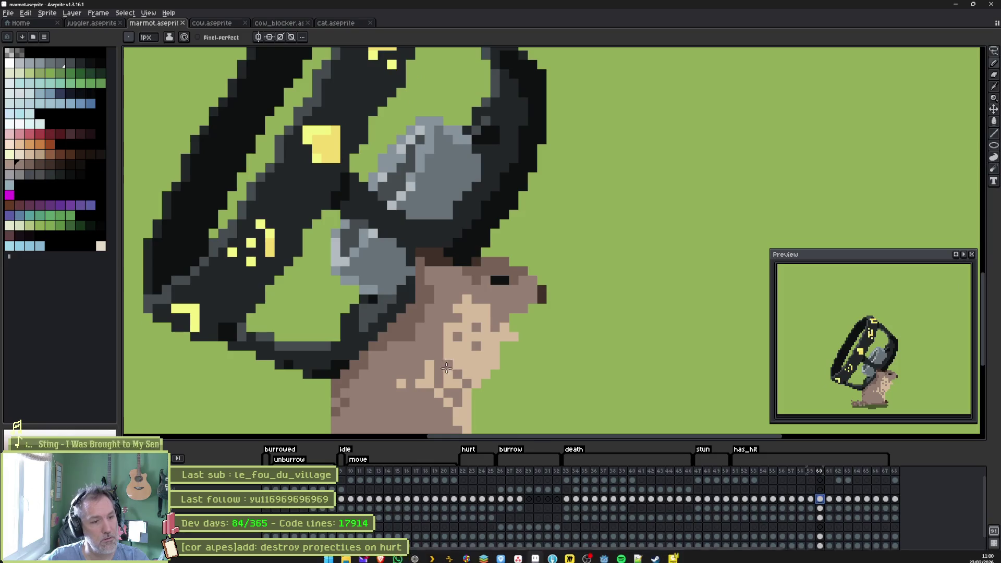
click(332, 24)
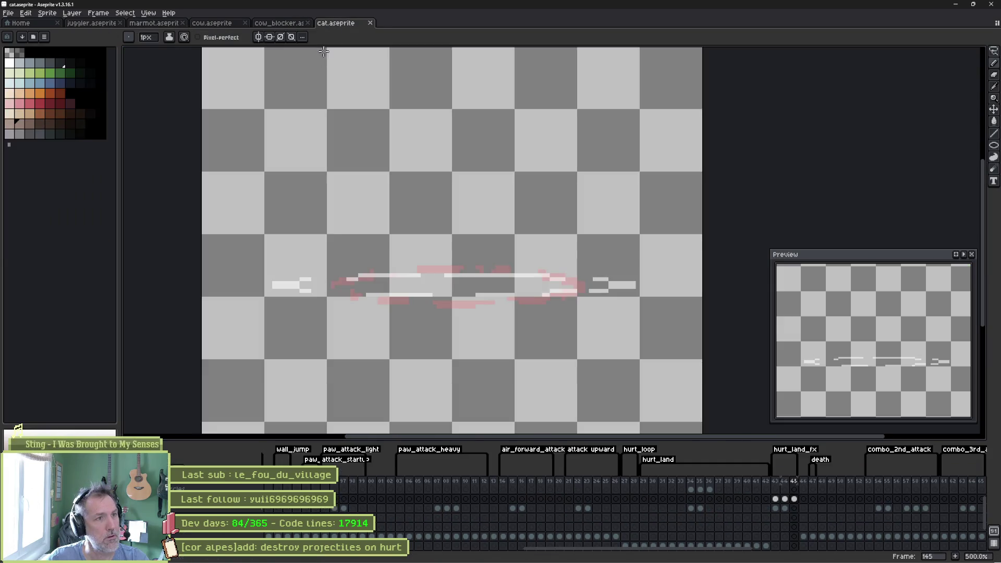
click(314, 483)
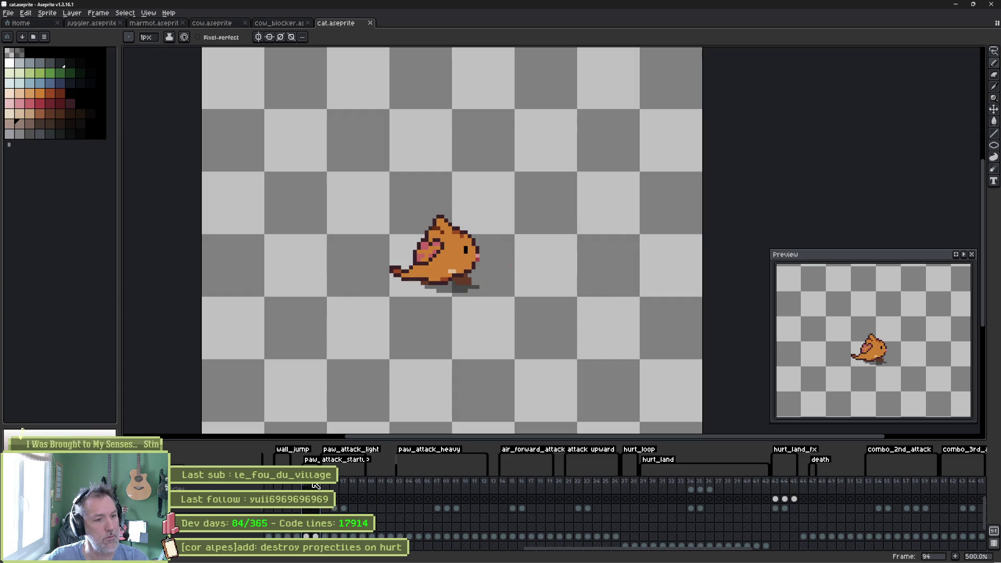
click(323, 486)
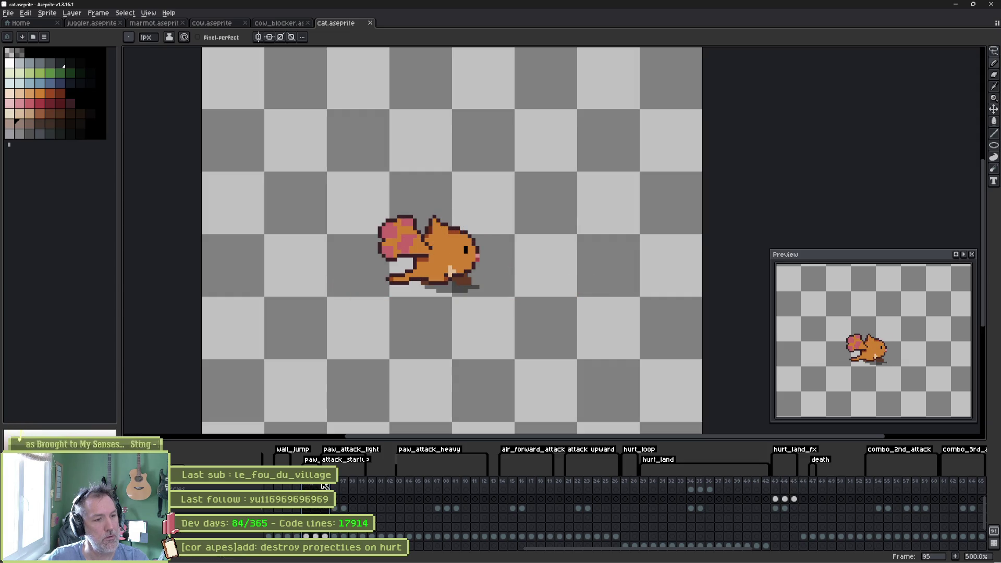
click(334, 486)
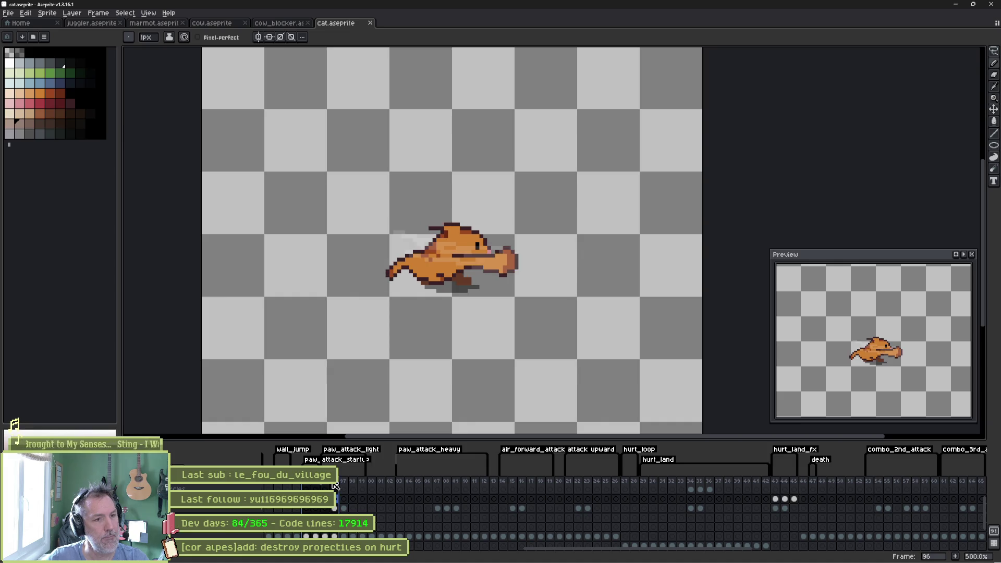
mouse_move(507, 556)
click(605, 555)
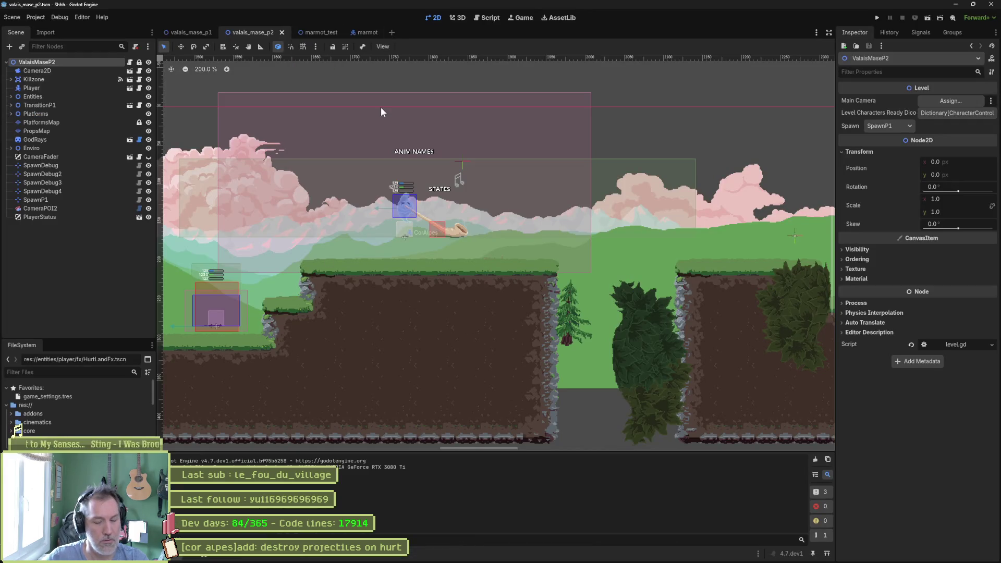
Open the Player scene and review paw_attack_light, fitting the timeline and scrubbing to 0.1 s
key(shift+alt+o)
text(player.t)
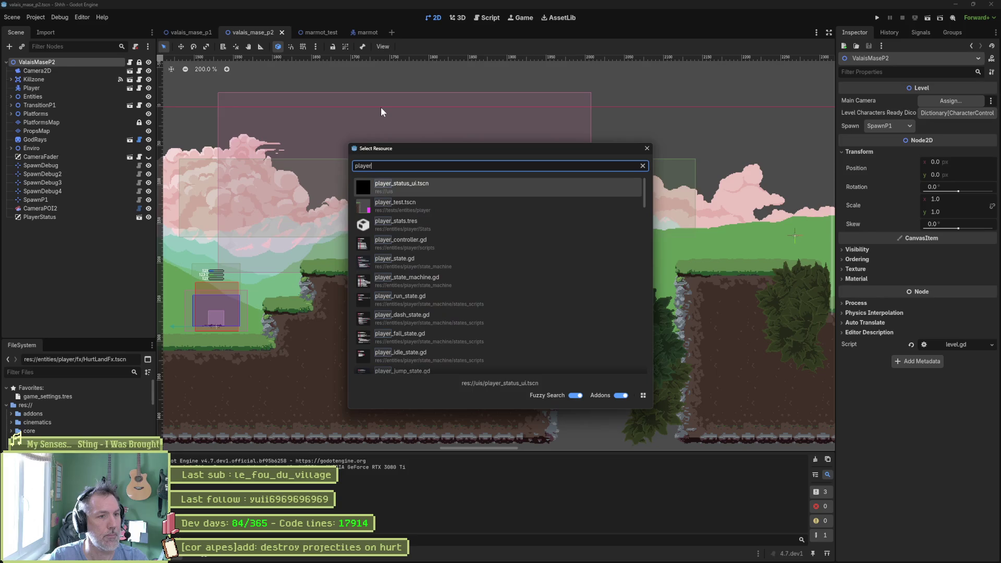
key(Return)
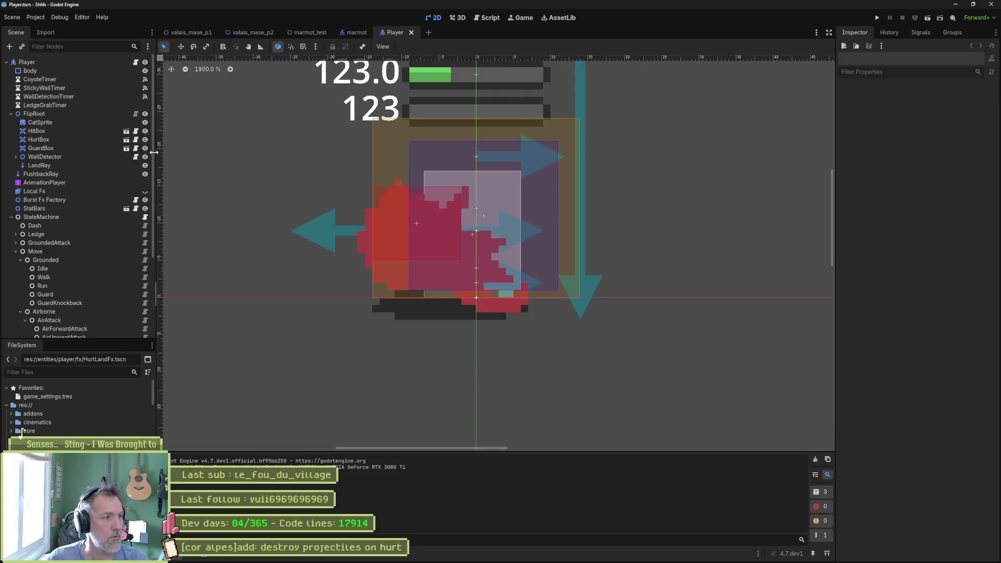
click(77, 181)
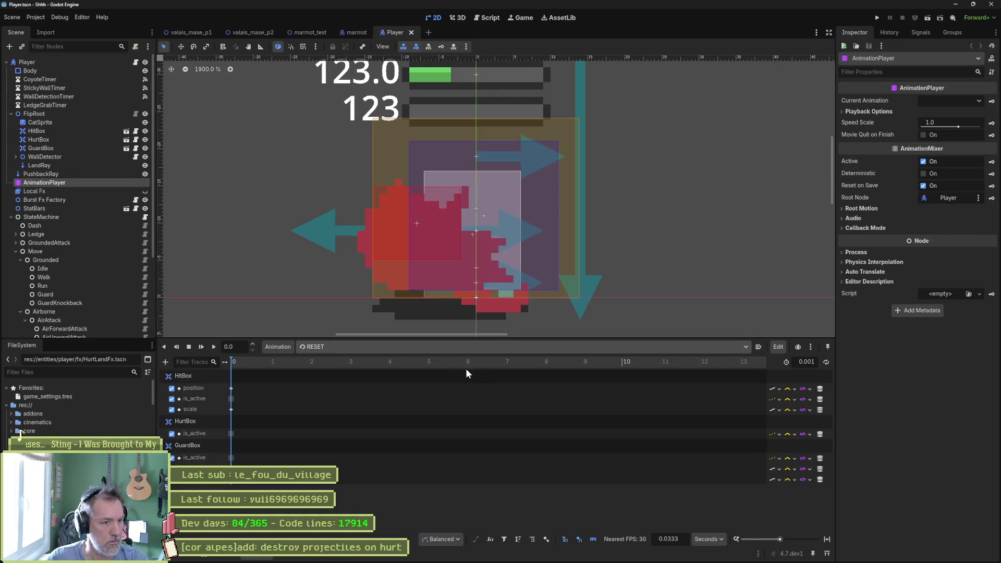
click(466, 347)
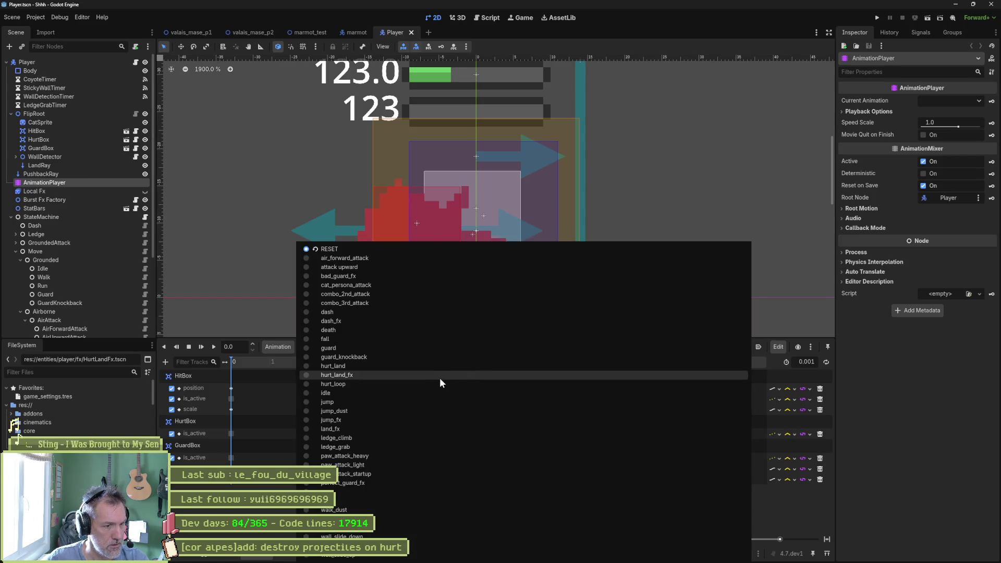
click(427, 465)
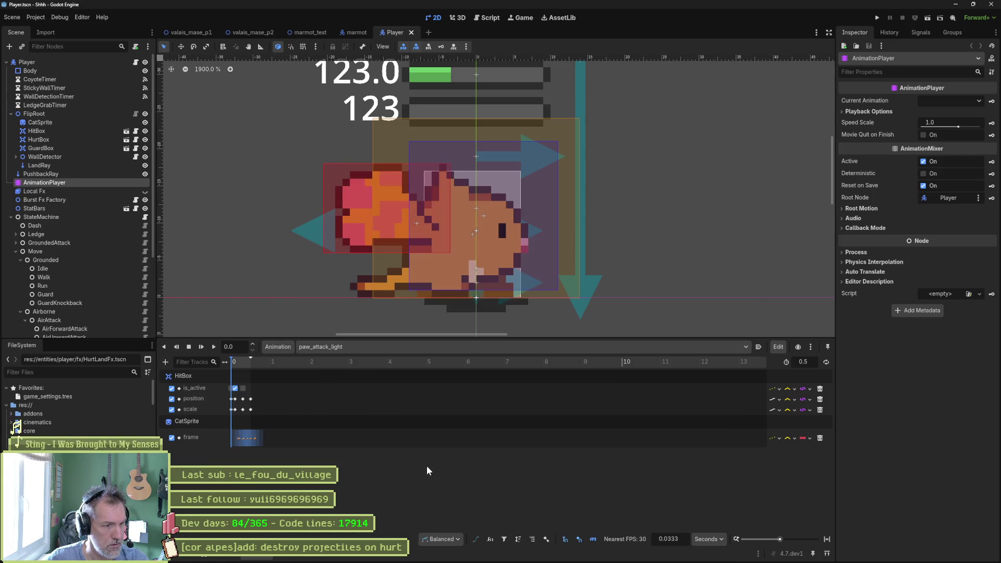
click(826, 540)
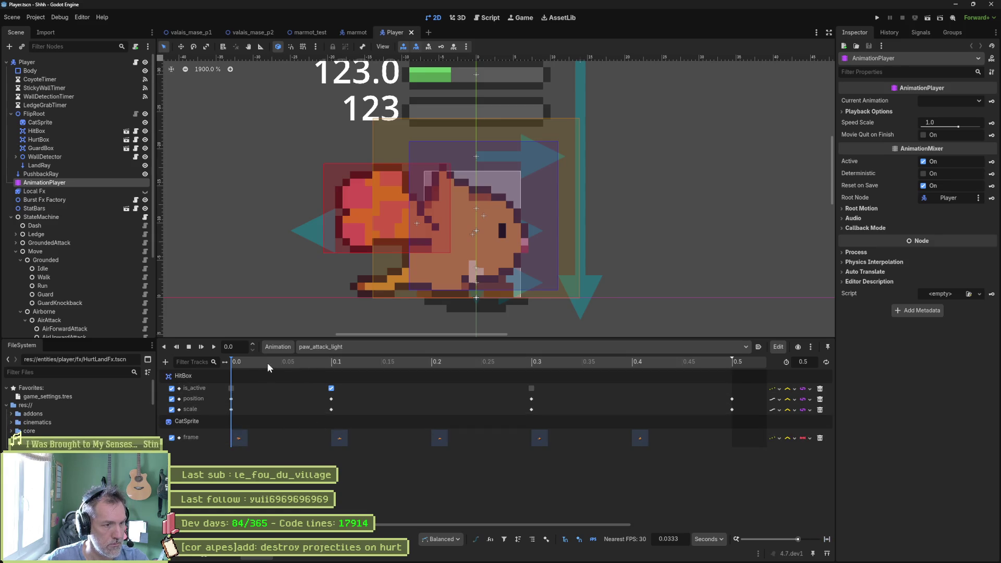
mouse_move(241, 363)
mouse_down()
mouse_move(324, 362)
mouse_move(220, 366)
mouse_move(330, 365)
mouse_up()
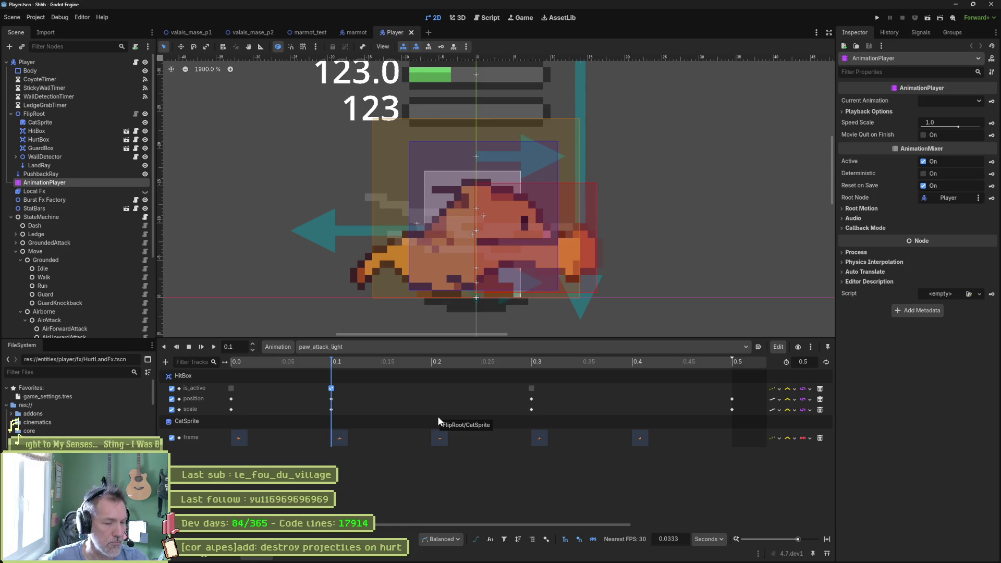
Switch to the paw_attack_startup animation, then minimize Godot
click(377, 347)
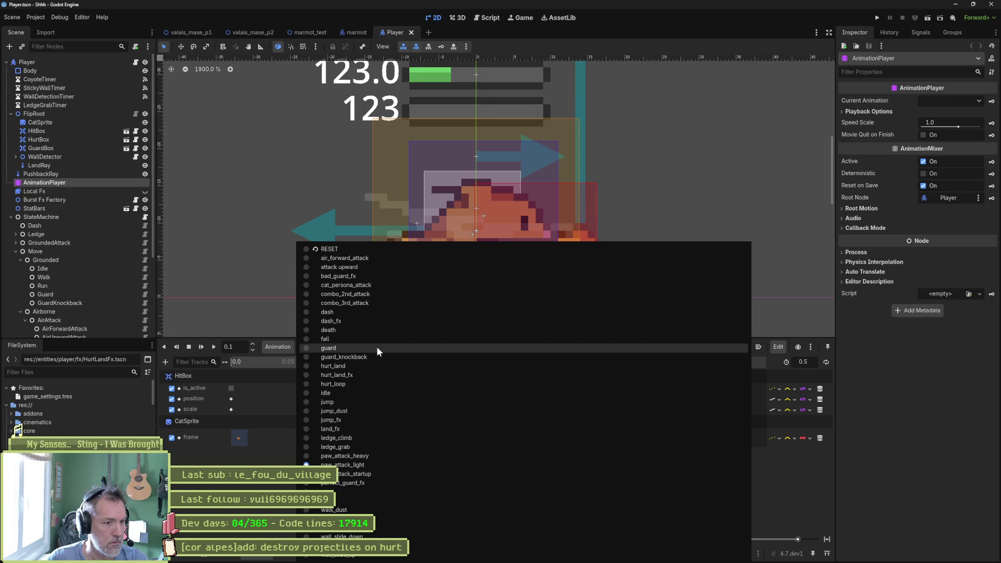
click(383, 473)
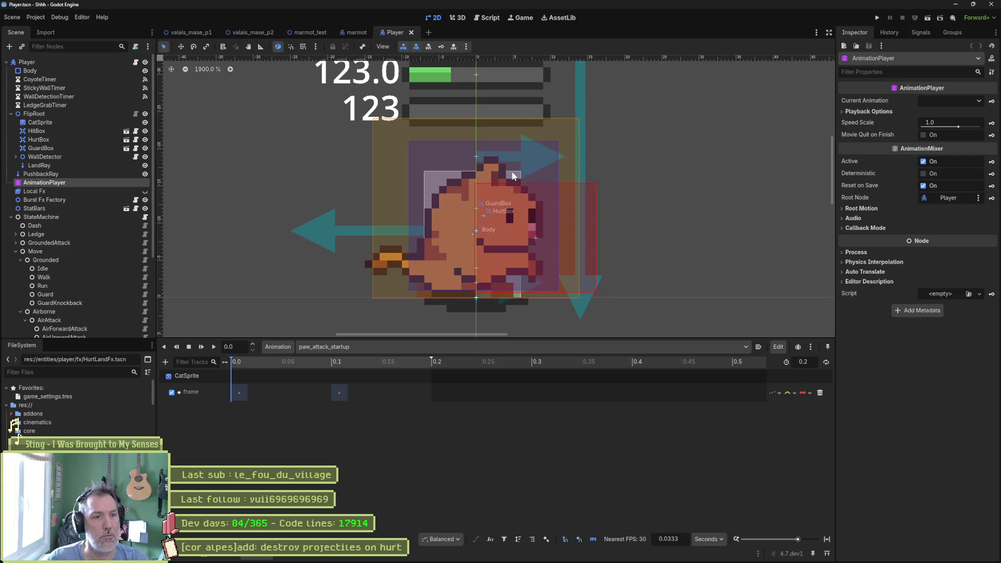
click(956, 5)
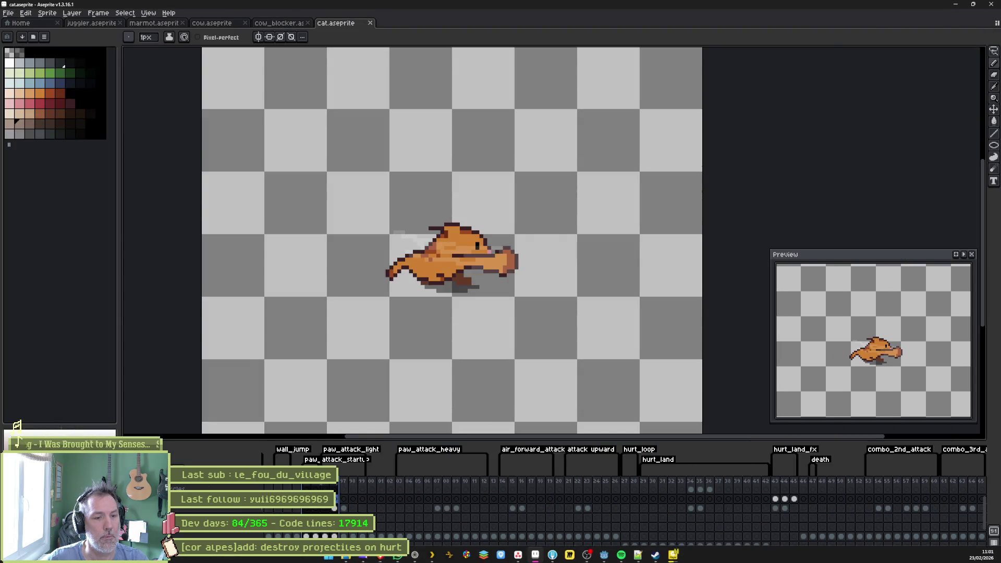
Restore the paused PotPlayer gameplay video from the taskbar over Aseprite
click(675, 554)
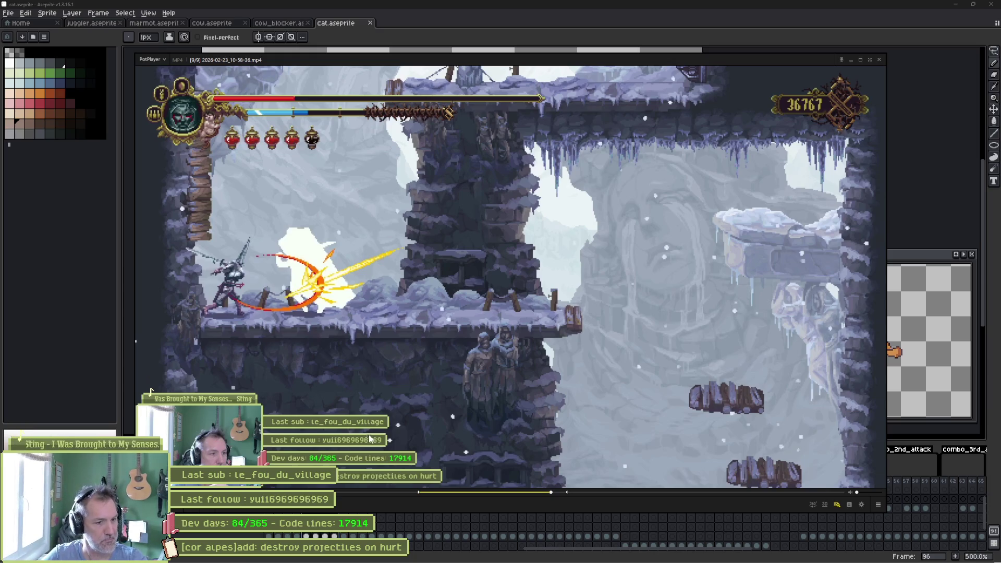
Clear the A-B loop end point, play the clip, and pause it at the coffin hit
key(space)
key(space)
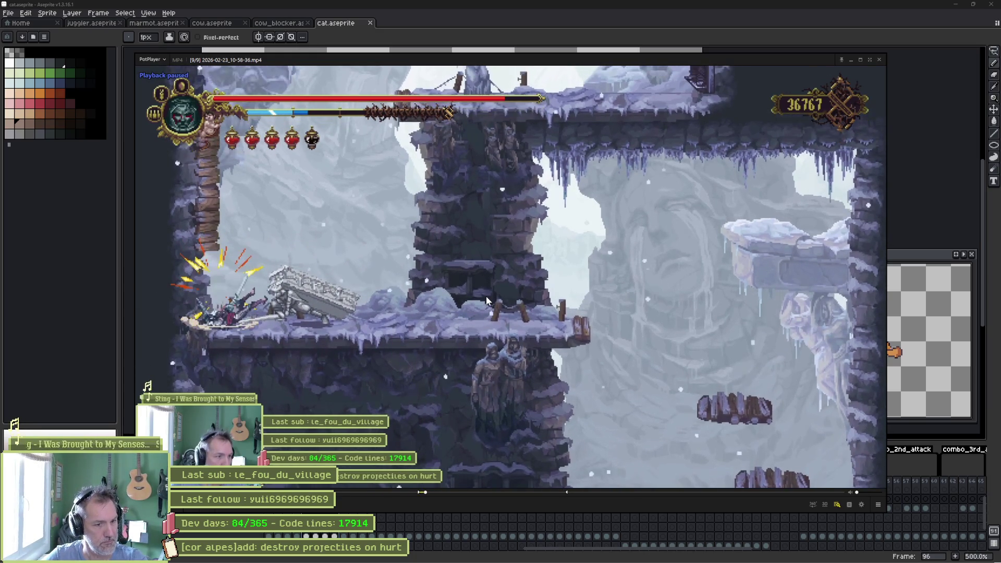
key(bracketright)
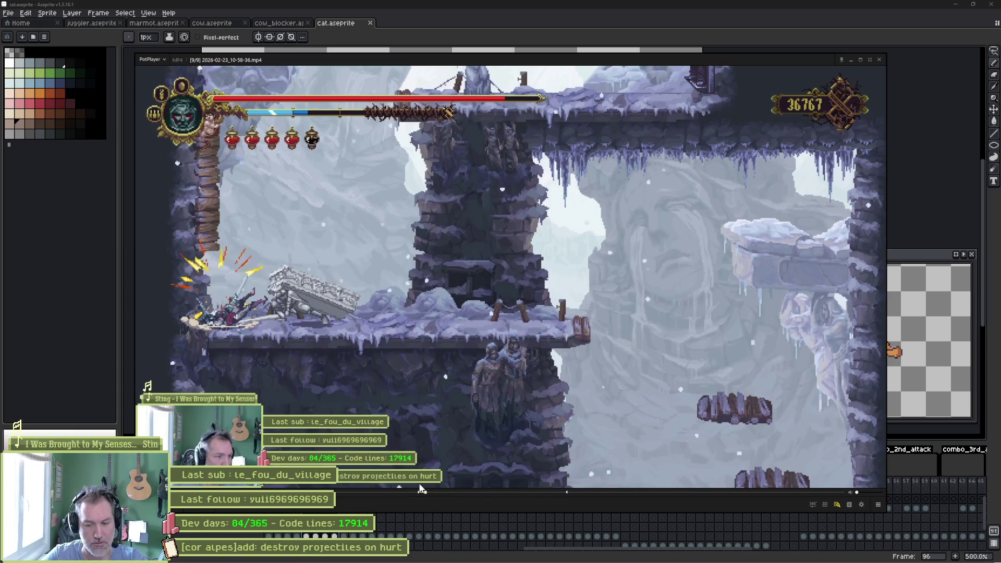
key(space)
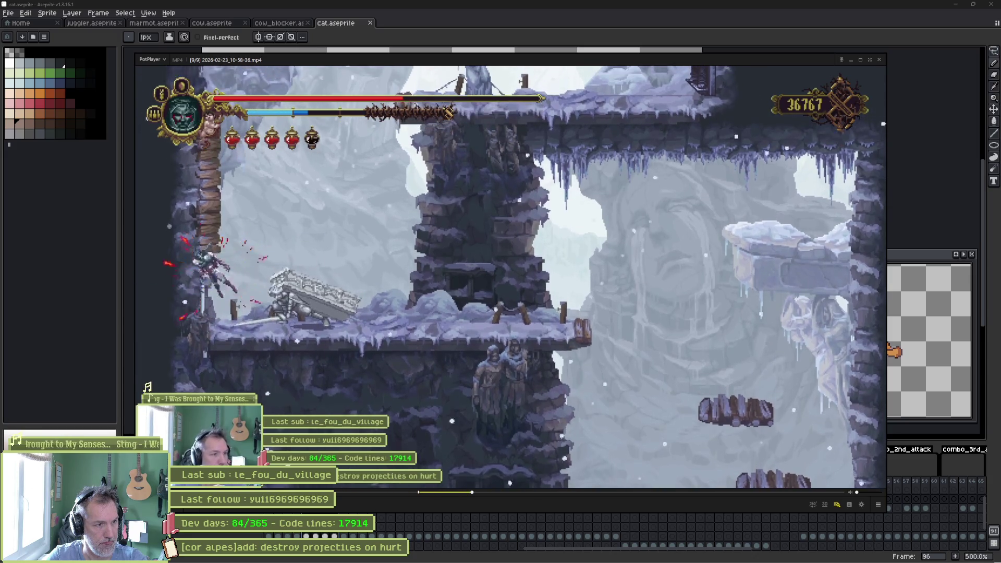
key(space)
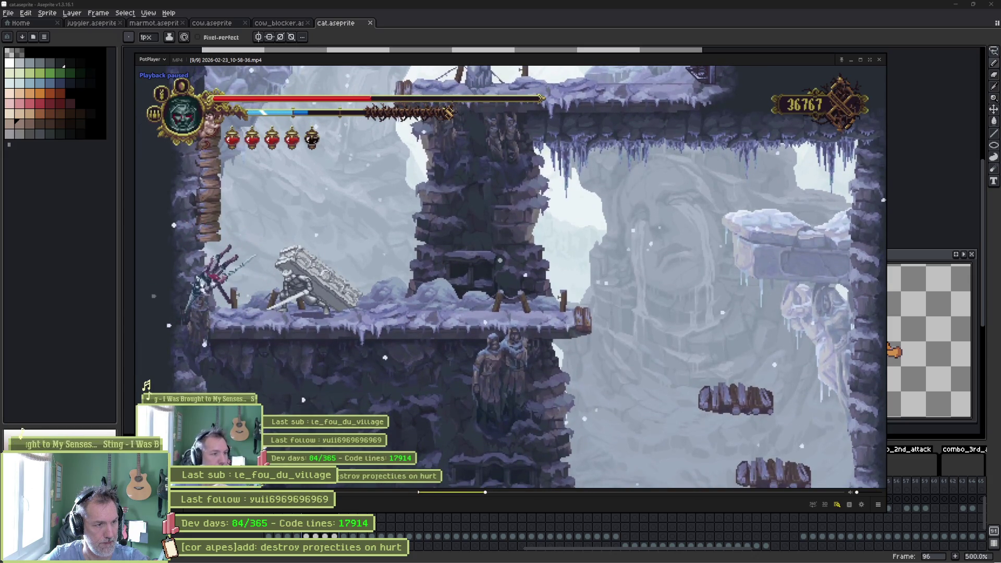
key(d)
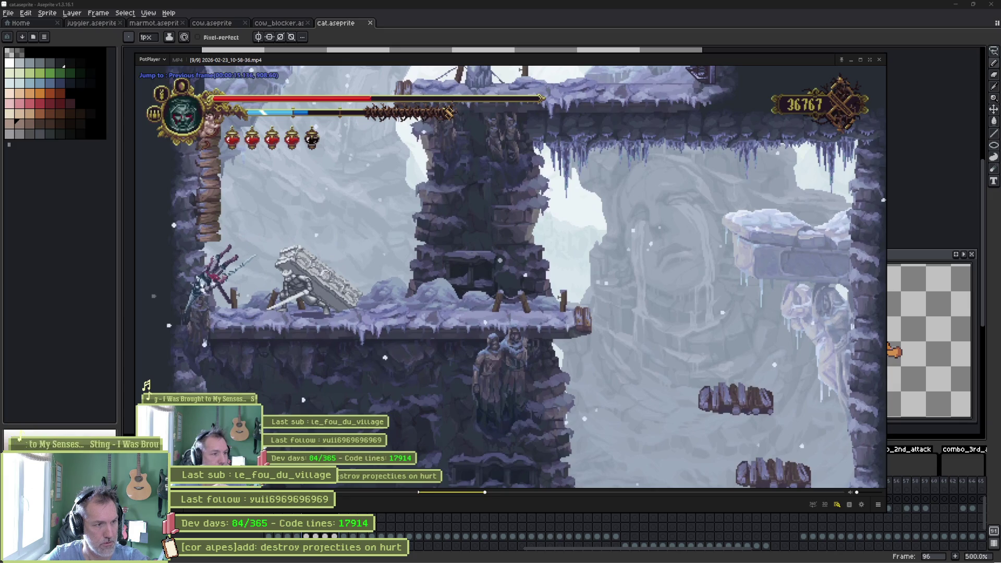
key(f)
key(f)
key(f)
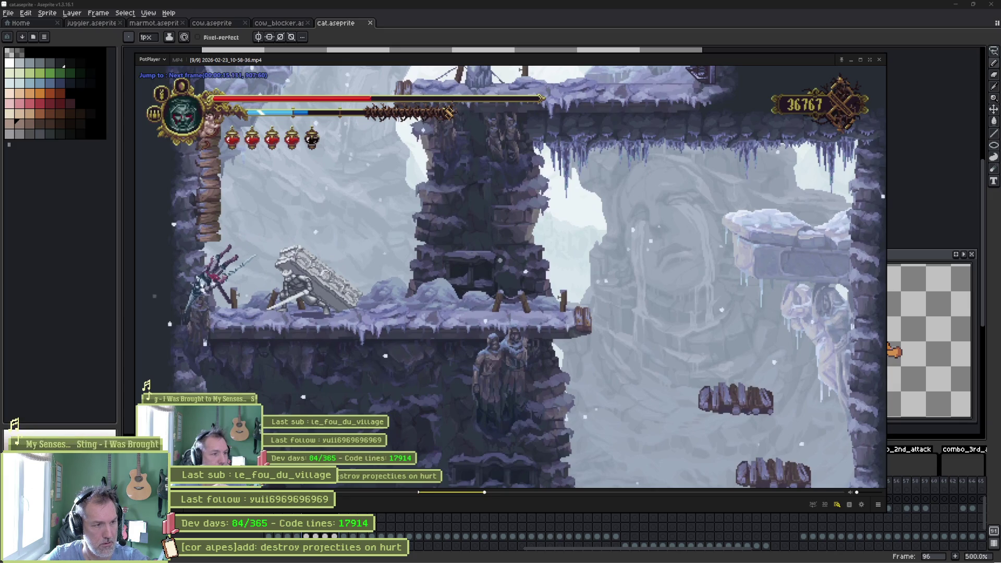
Step back and forth frame by frame through the knockback and recovery frames
key(f)
key(f)
key(f)
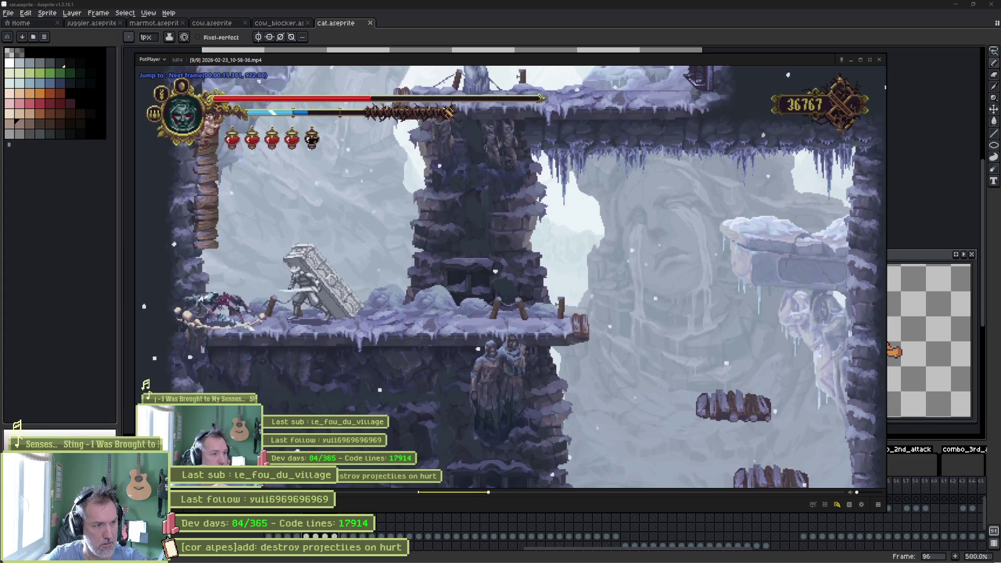
key(f)
key(f)
key(f)
key(d)
key(d)
key(d)
key(d)
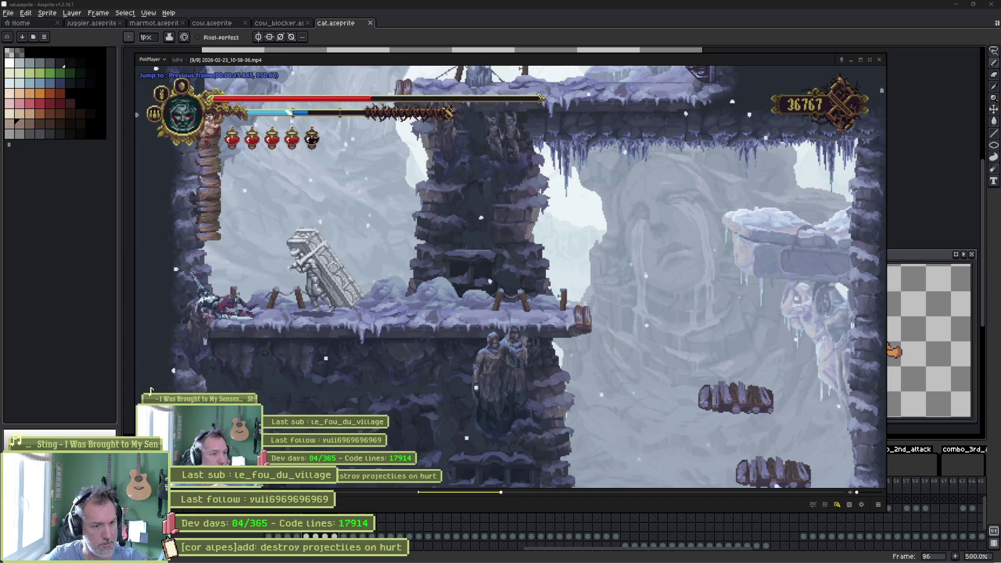
key(d)
key(d)
key(d)
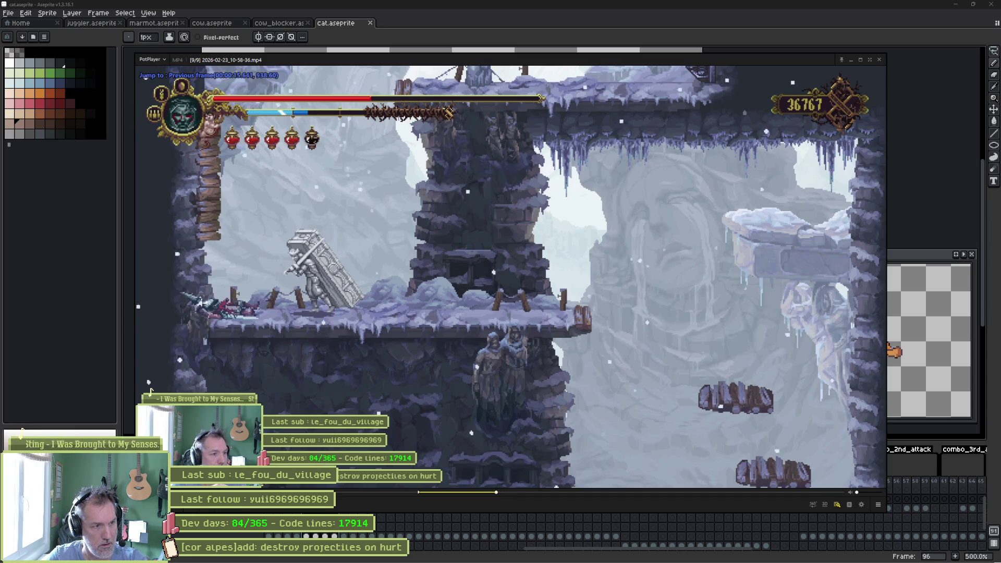
key(d)
key(d)
key(d)
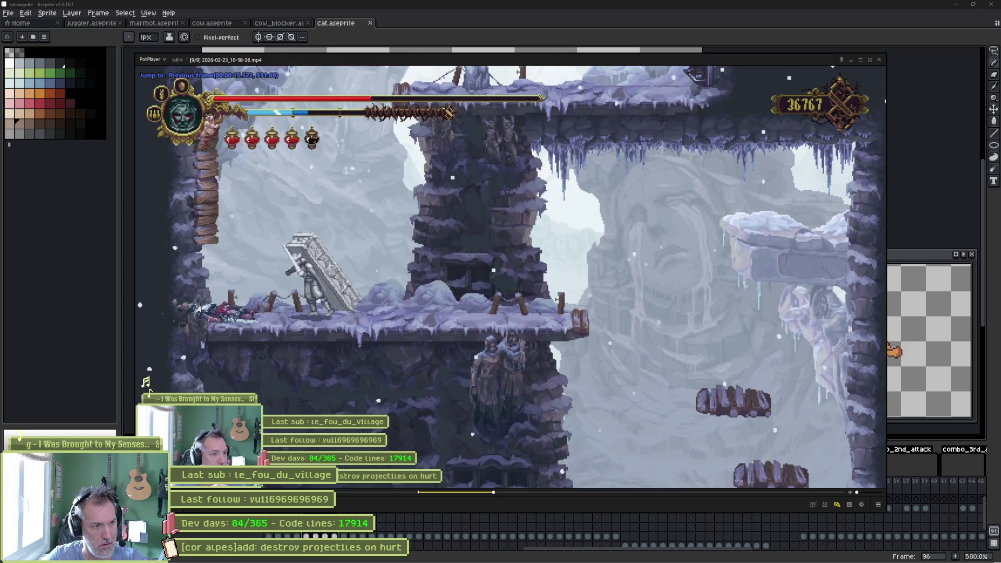
key(f)
key(f)
key(f)
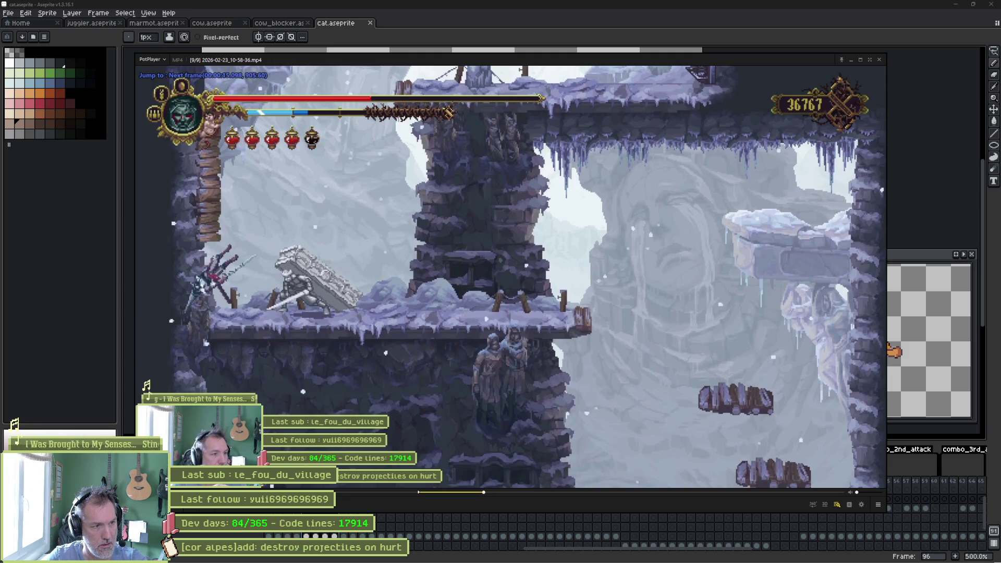
key(f)
key(f)
key(f)
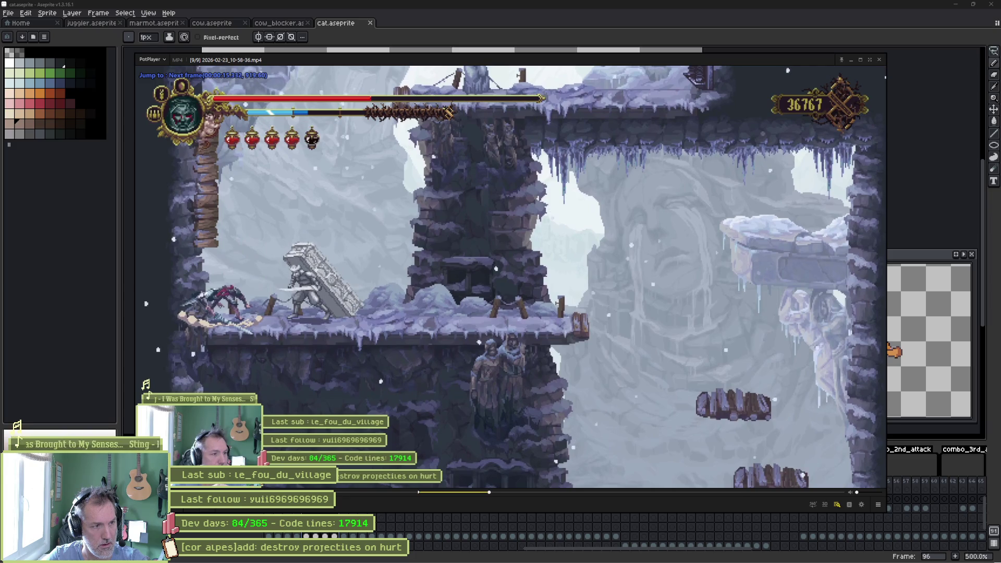
key(f)
key(f)
key(f)
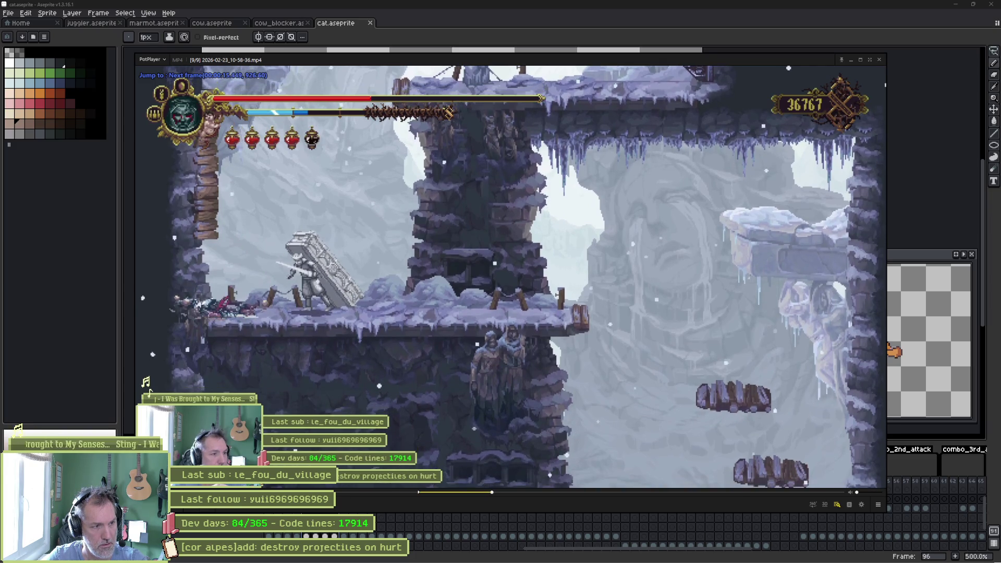
key(f)
key(f)
key(f)
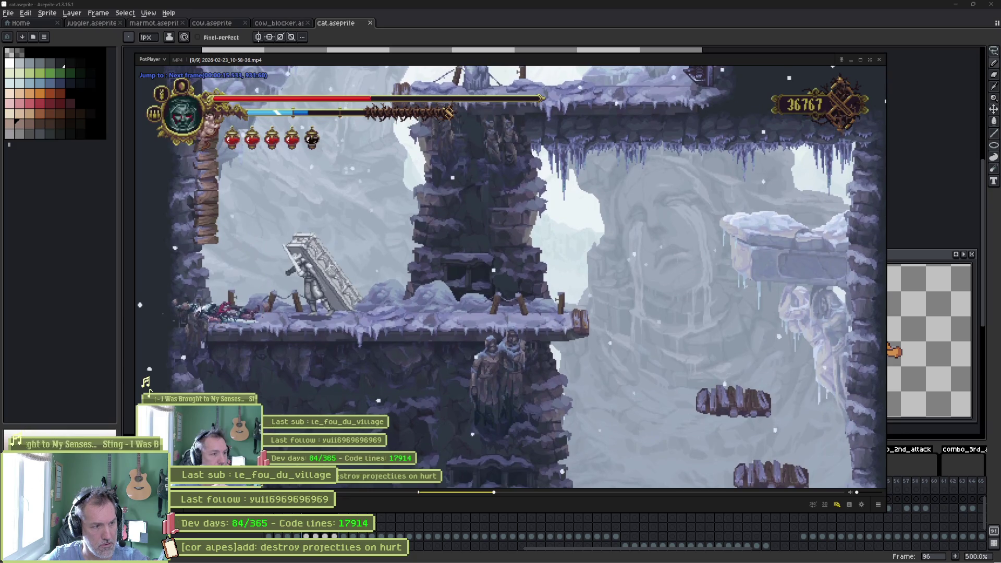
key(f)
key(f)
key(f)
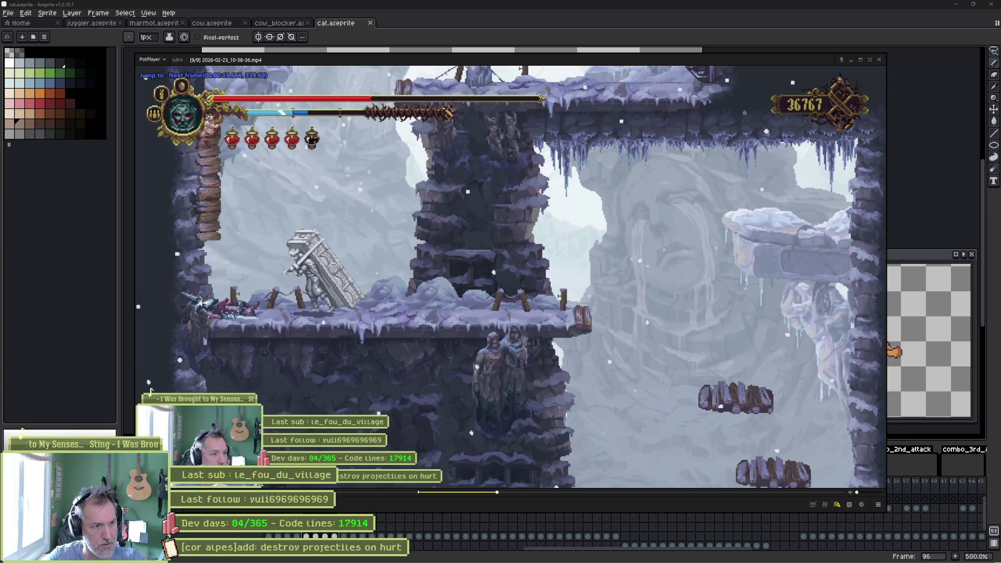
key(f)
key(f)
key(f)
key(f)
key(f)
key(f)
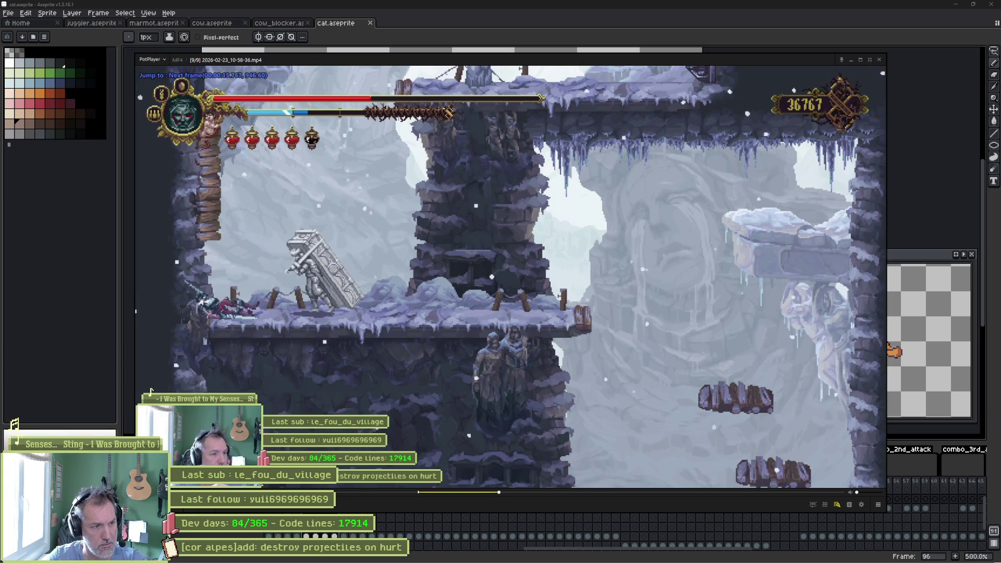
key(f)
key(f)
key(f)
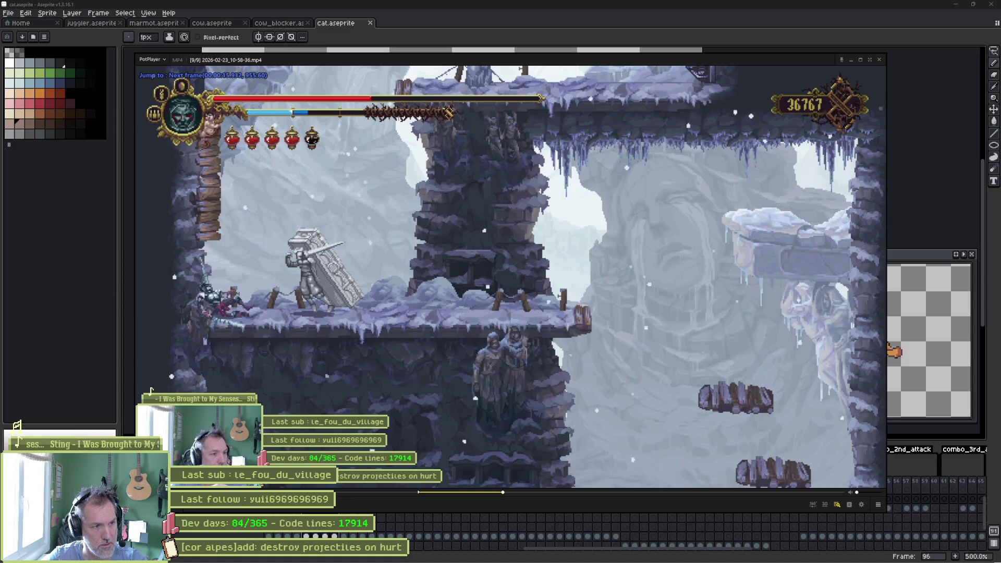
key(f)
key(f)
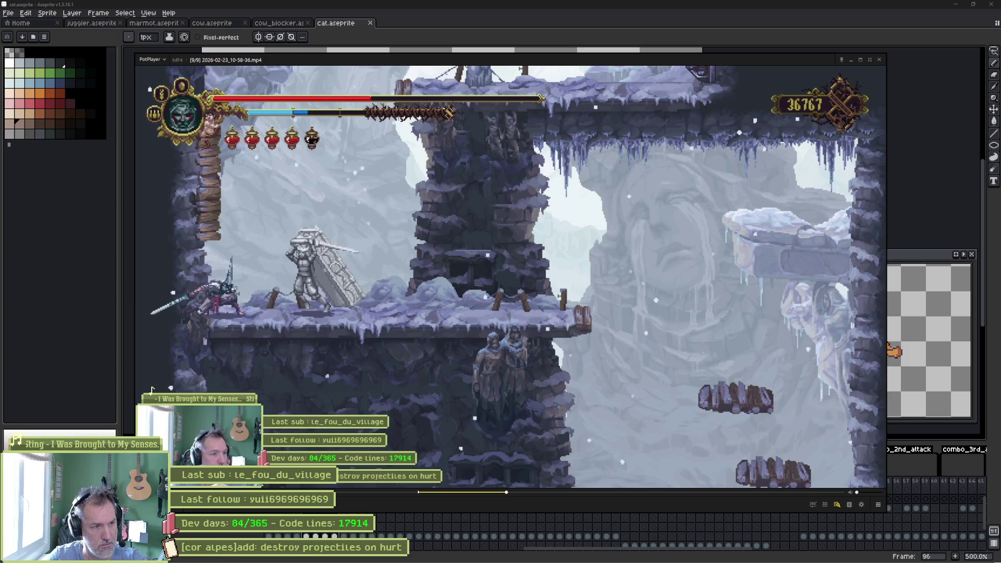
key(f)
key(f)
key(f)
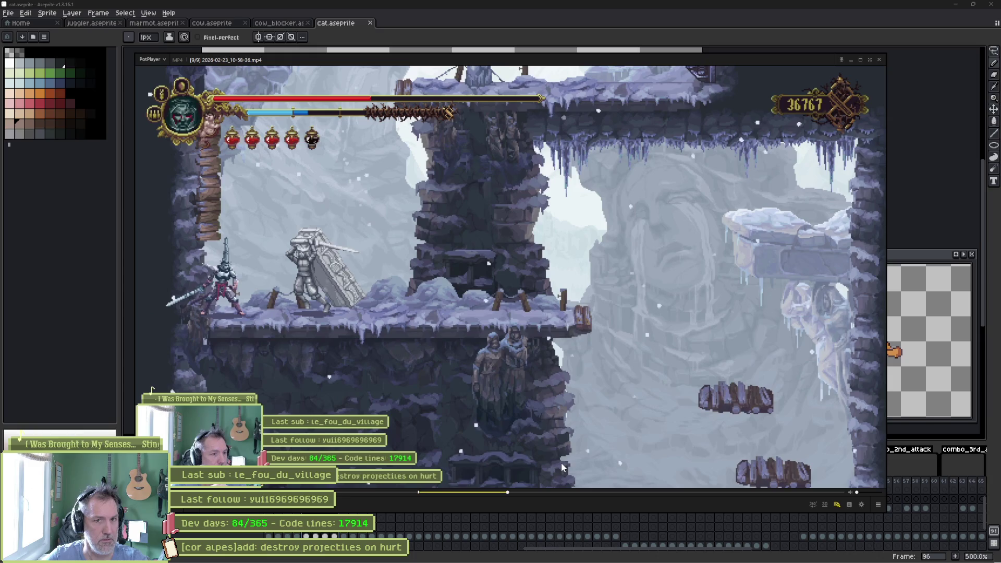
Preview the cat's hurt frames 29–34 in the Aseprite timeline, then minimize Aseprite
click(88, 336)
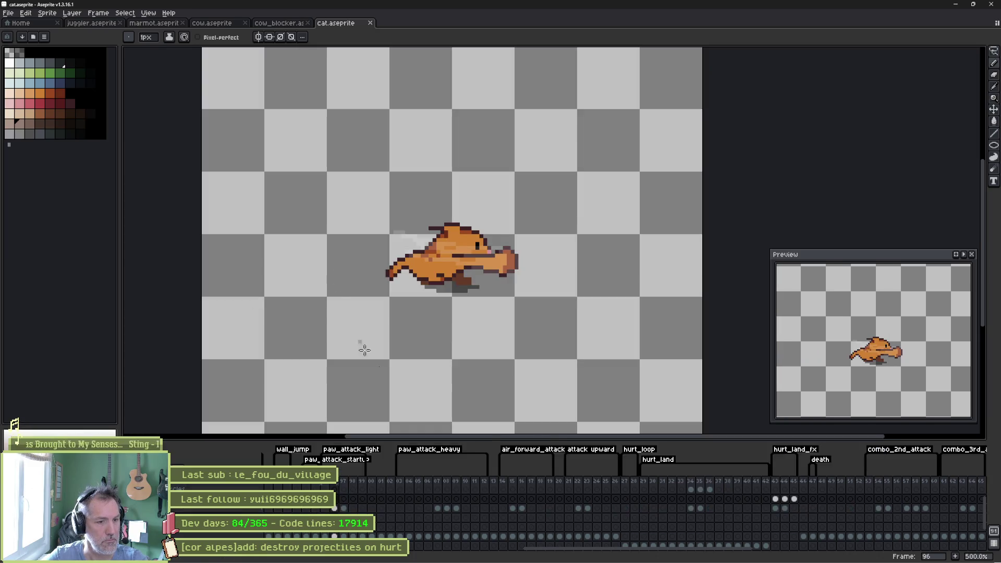
scroll(784, 513, right, 5)
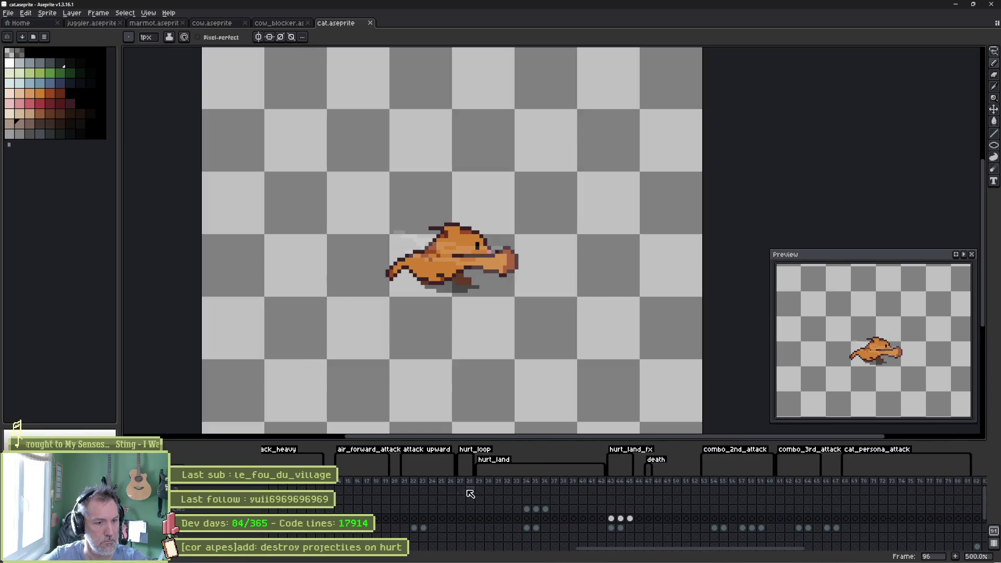
click(481, 481)
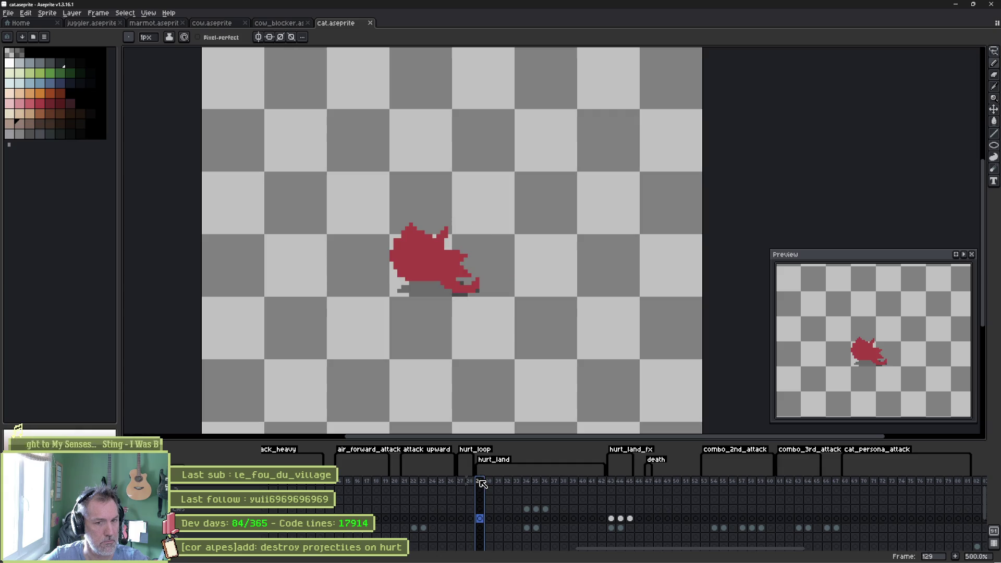
click(488, 482)
click(498, 482)
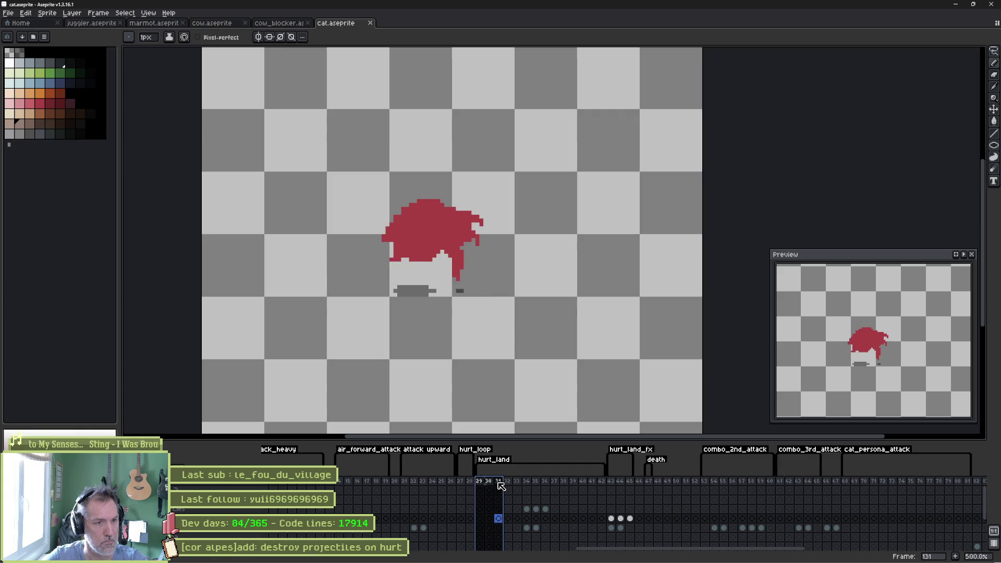
drag(499, 483, 602, 485)
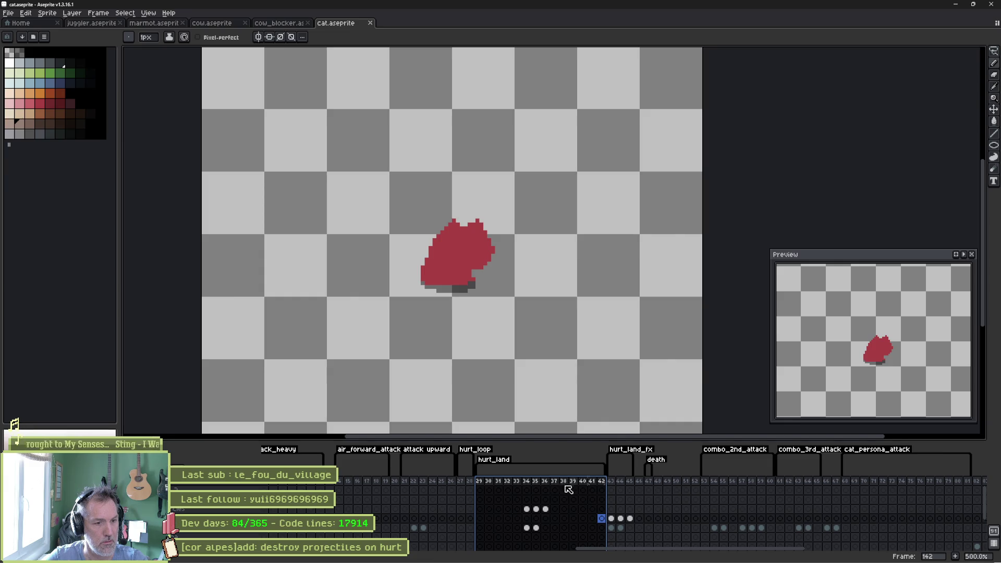
click(481, 483)
drag(484, 486, 530, 489)
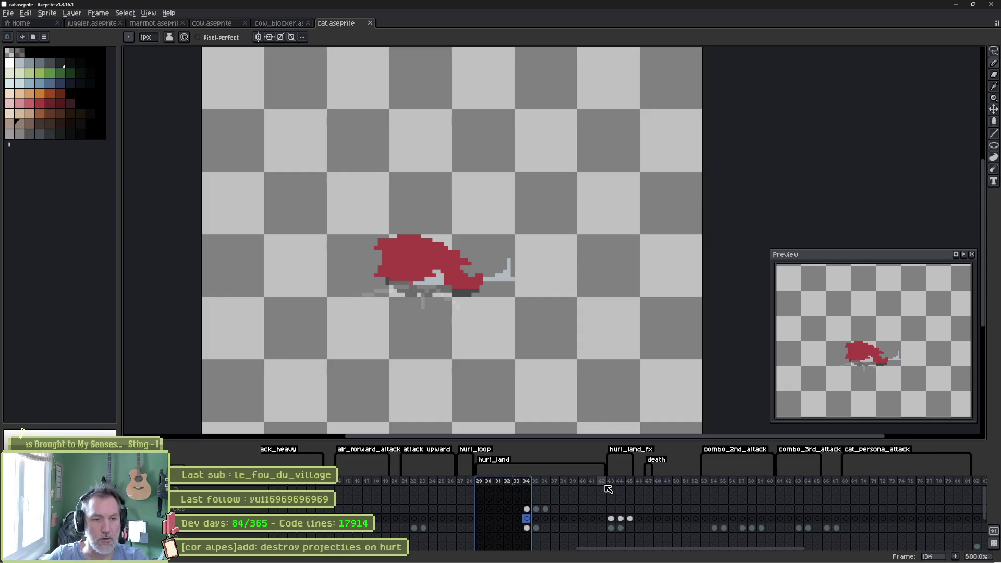
click(957, 6)
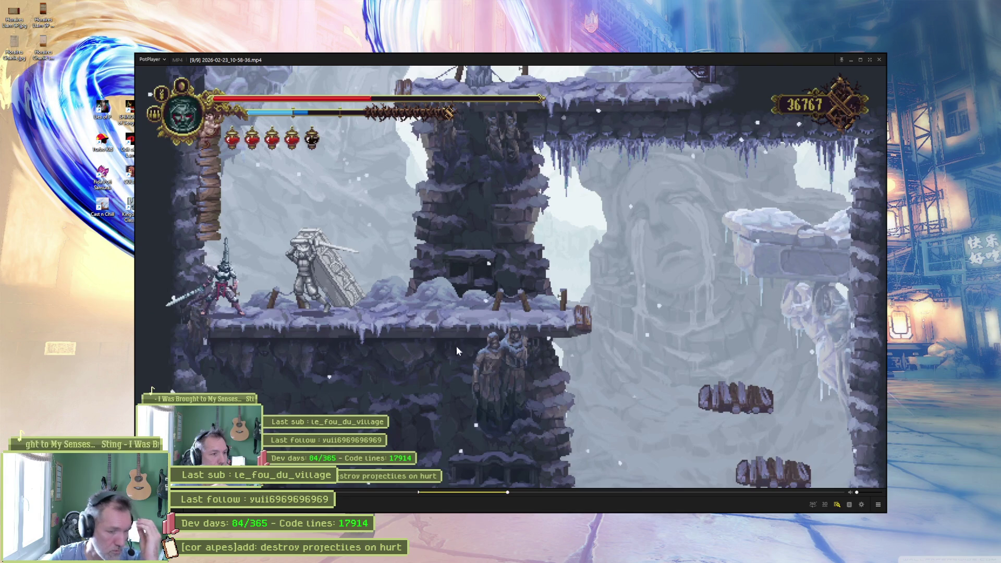
Rewind the clip to about 14 seconds, step through the hit reaction, then return to Aseprite
click(473, 492)
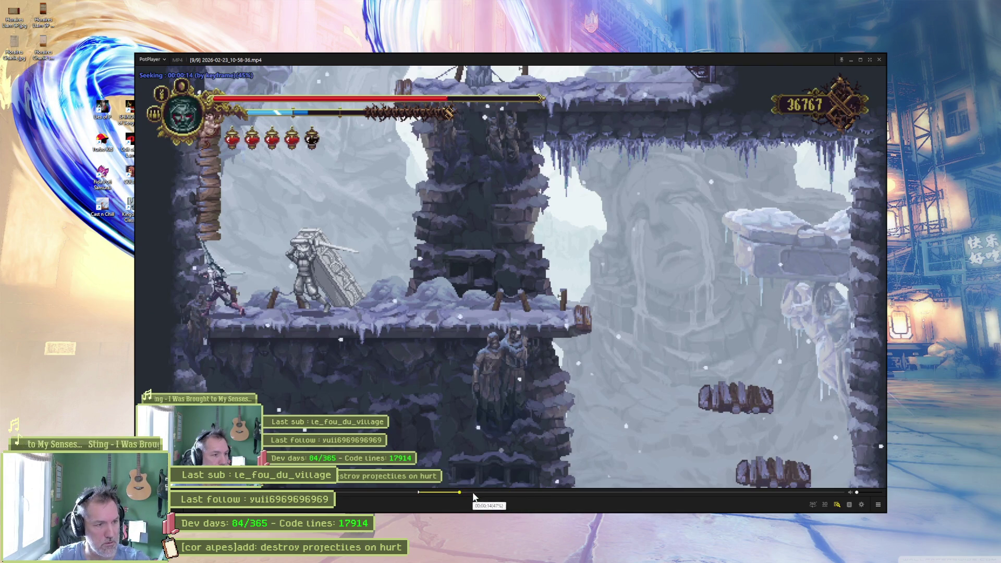
click(452, 314)
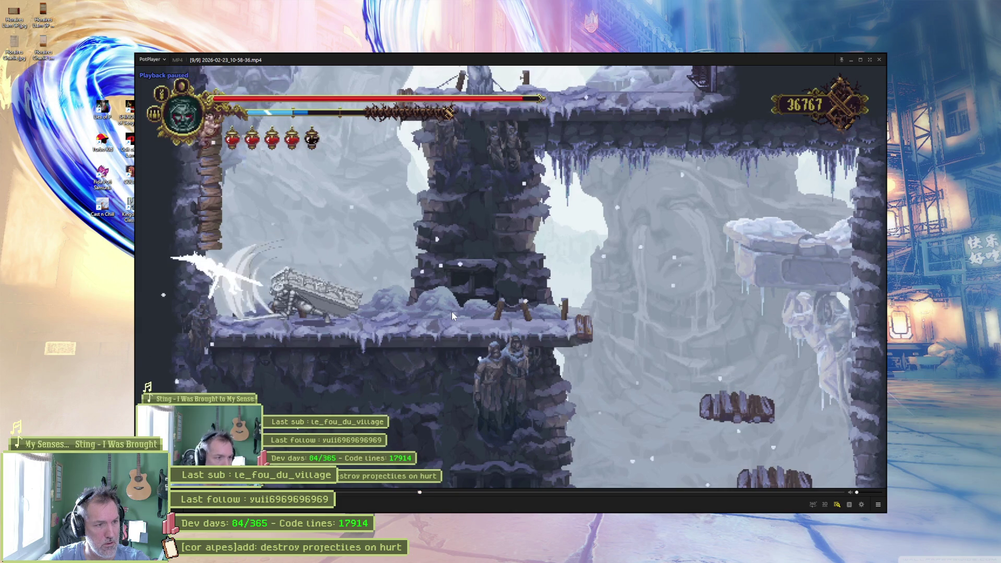
key(f)
key(f)
key(f)
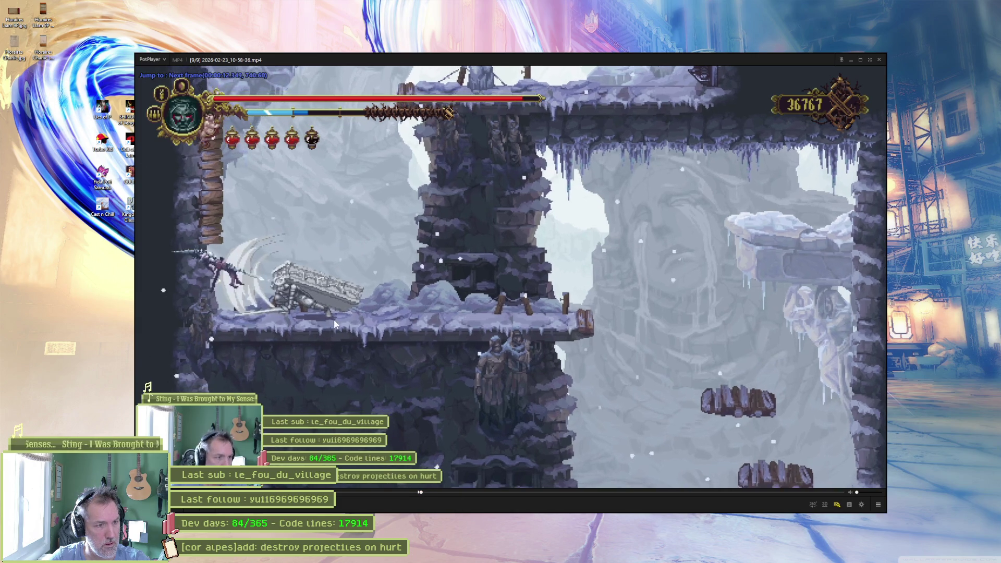
key(f)
key(f)
key(f)
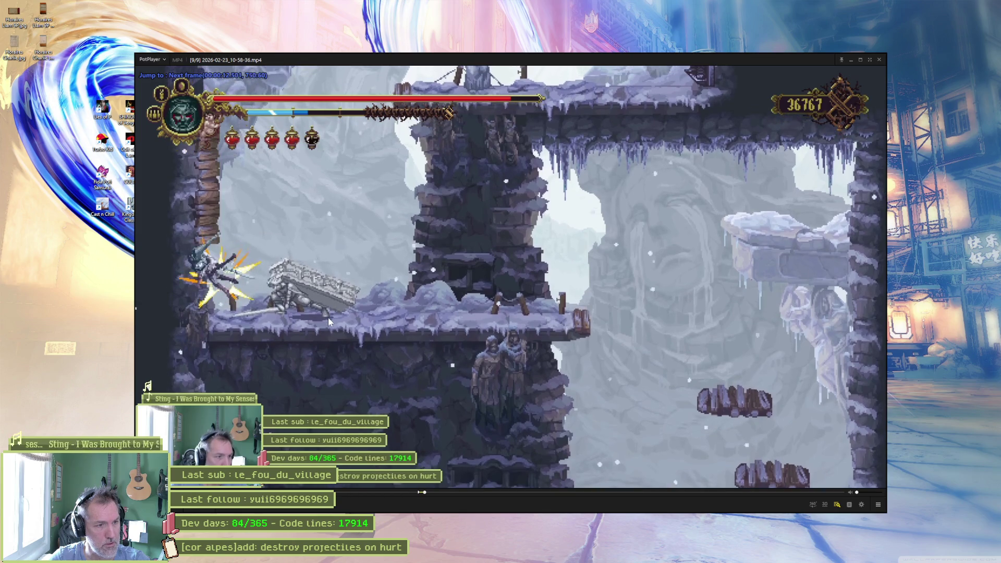
key(f)
key(f)
key(f)
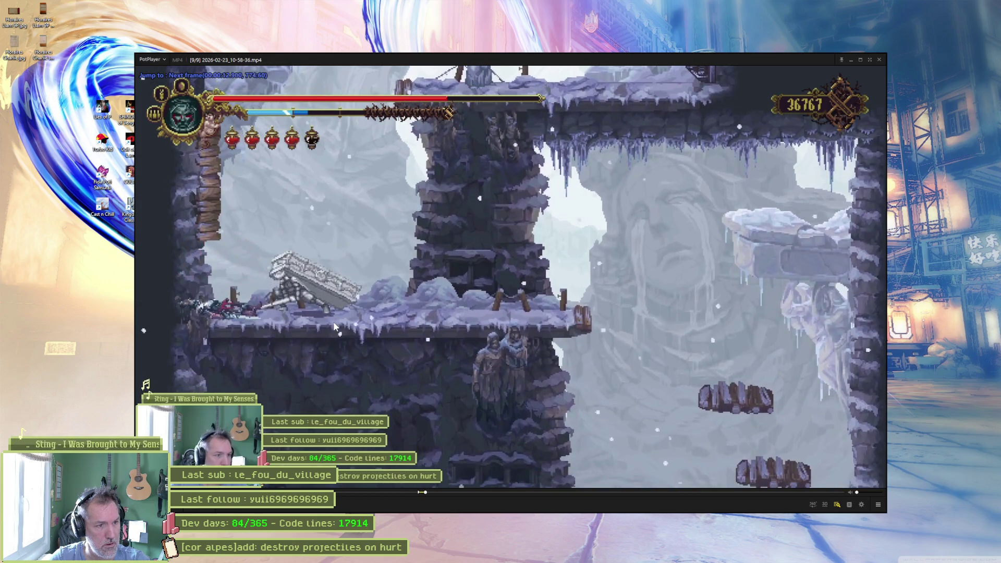
key(f)
key(f)
key(f)
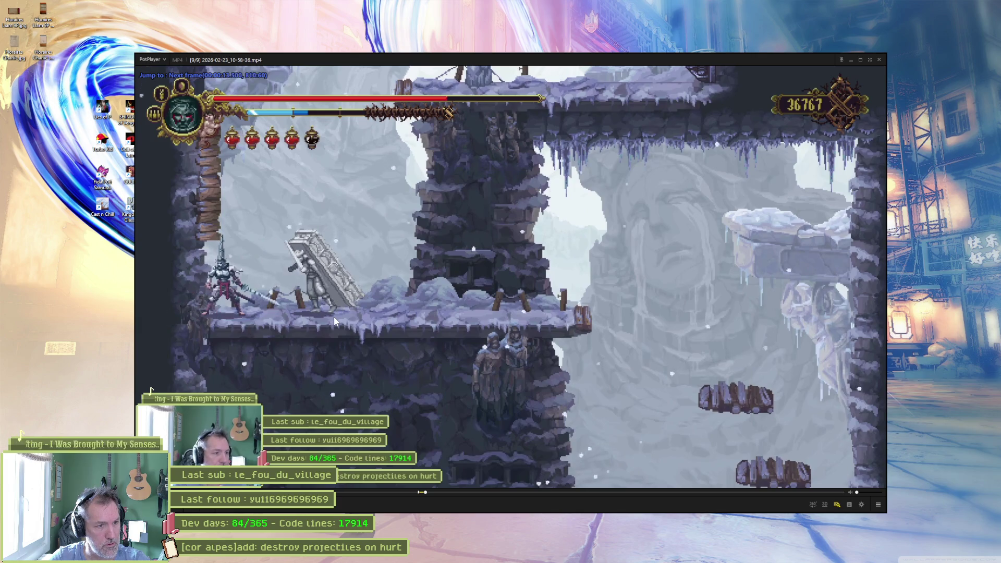
key(f)
key(f)
key(f)
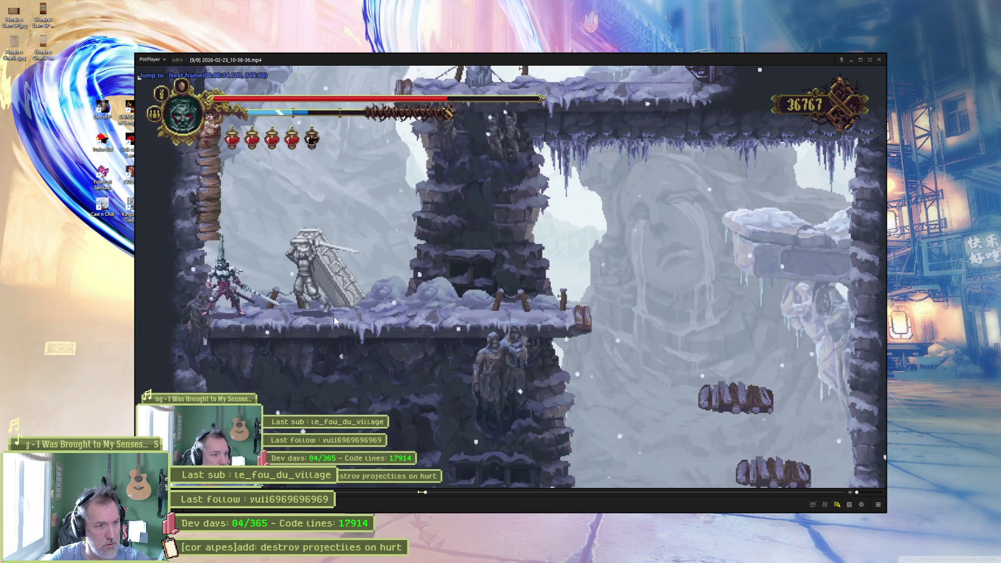
key(f)
key(f)
key(f)
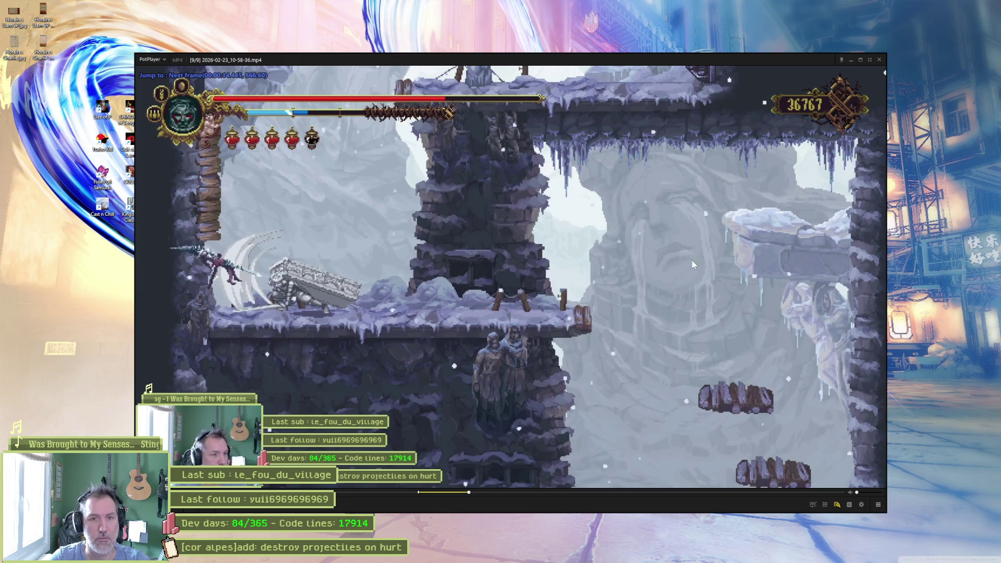
mouse_move(614, 560)
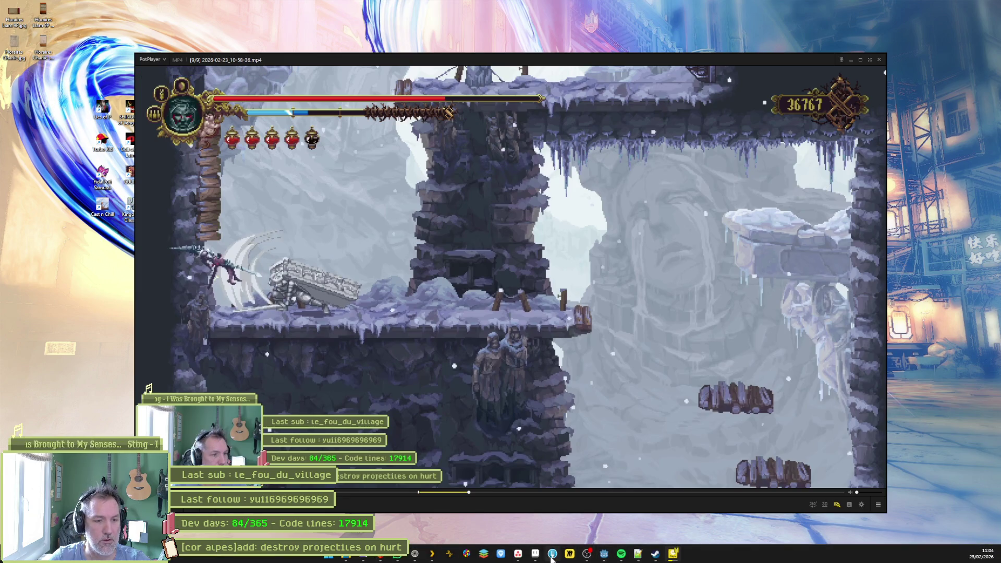
click(571, 557)
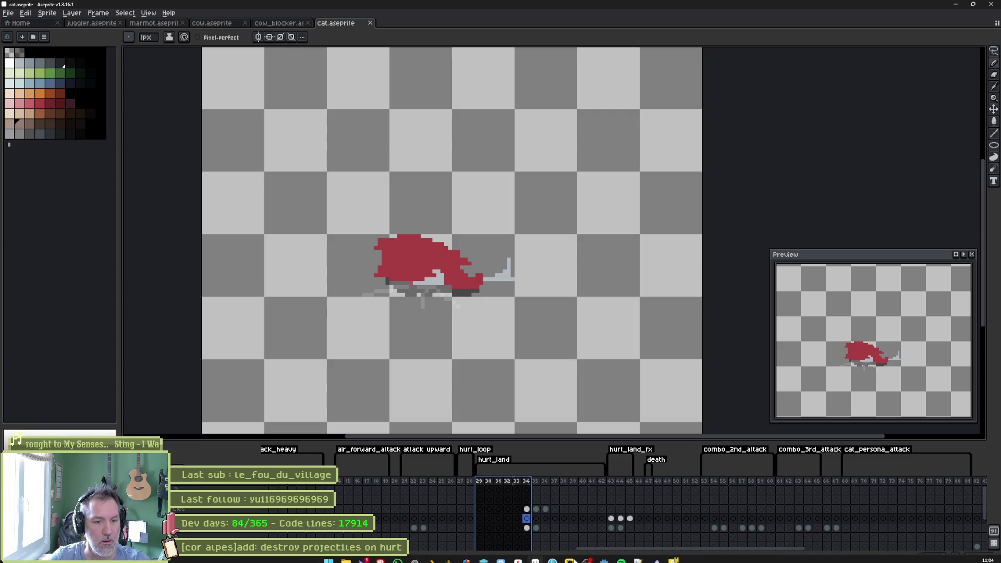
Playtest the marmot_test scene with F6, stop it with F8, then open the marmot scene
mouse_move(649, 552)
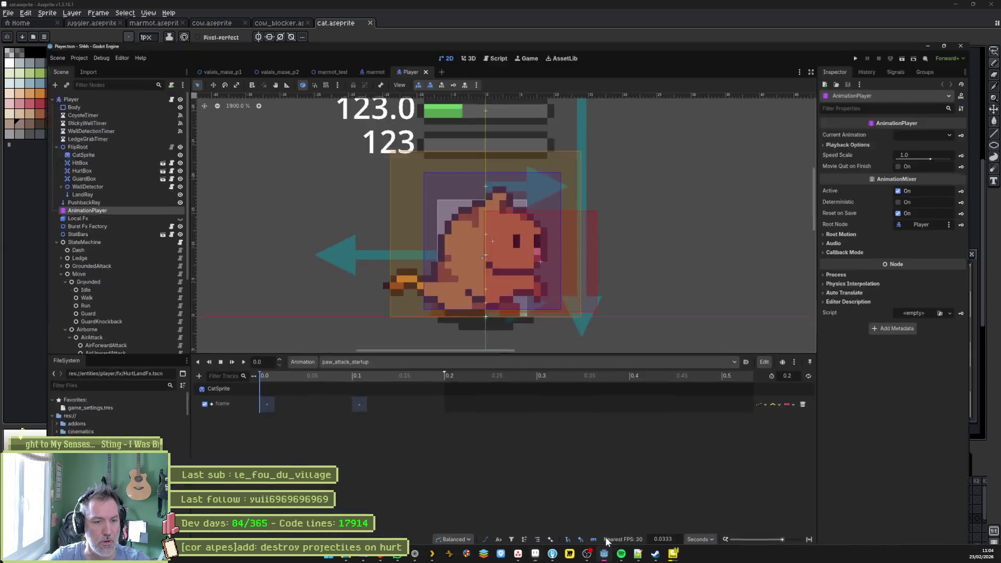
click(673, 503)
click(320, 33)
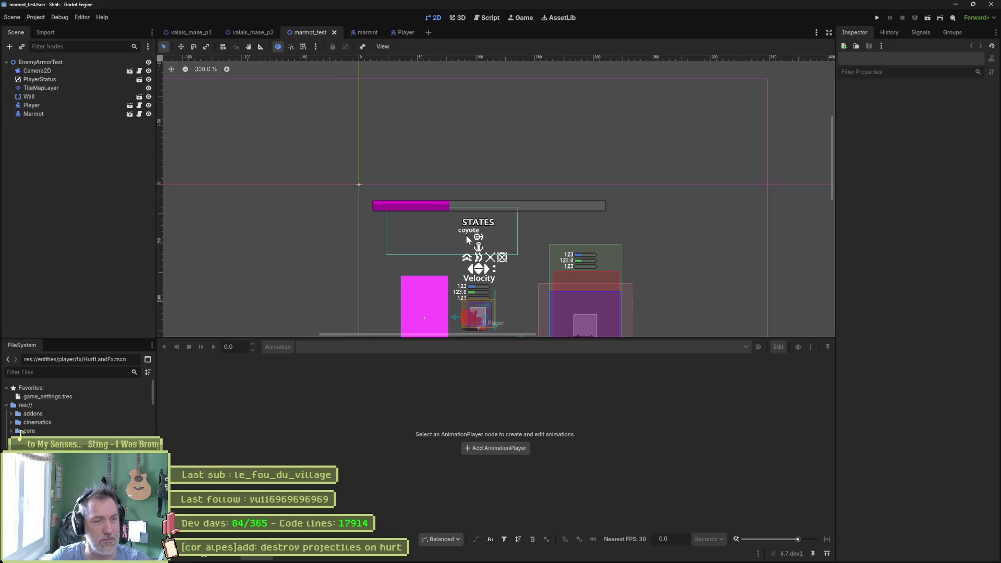
key(F6)
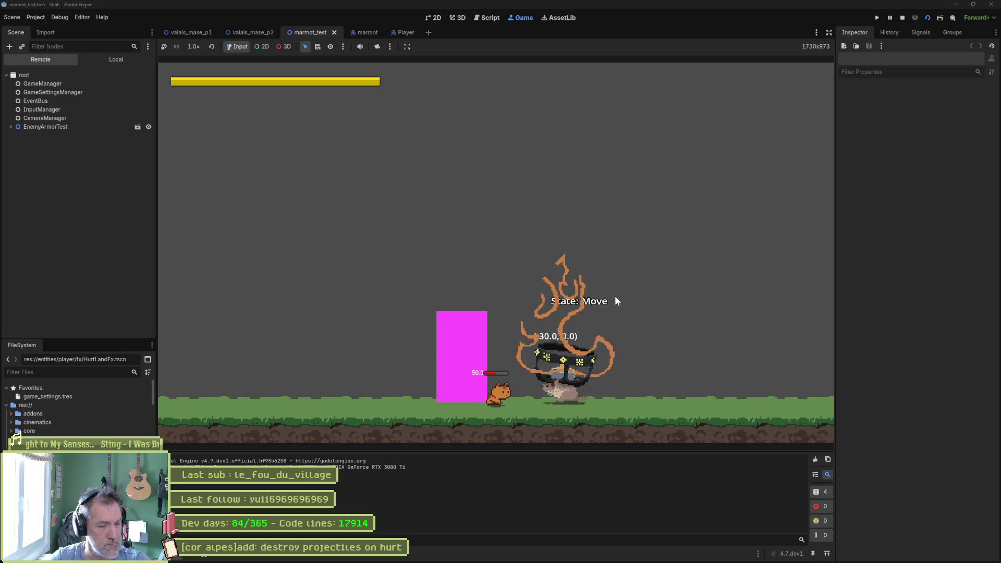
key(F8)
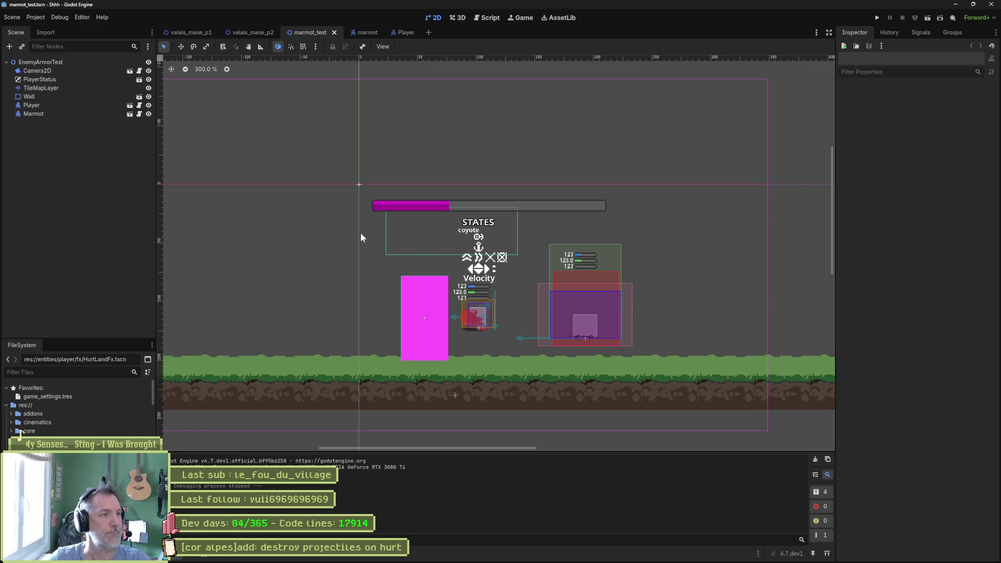
click(359, 32)
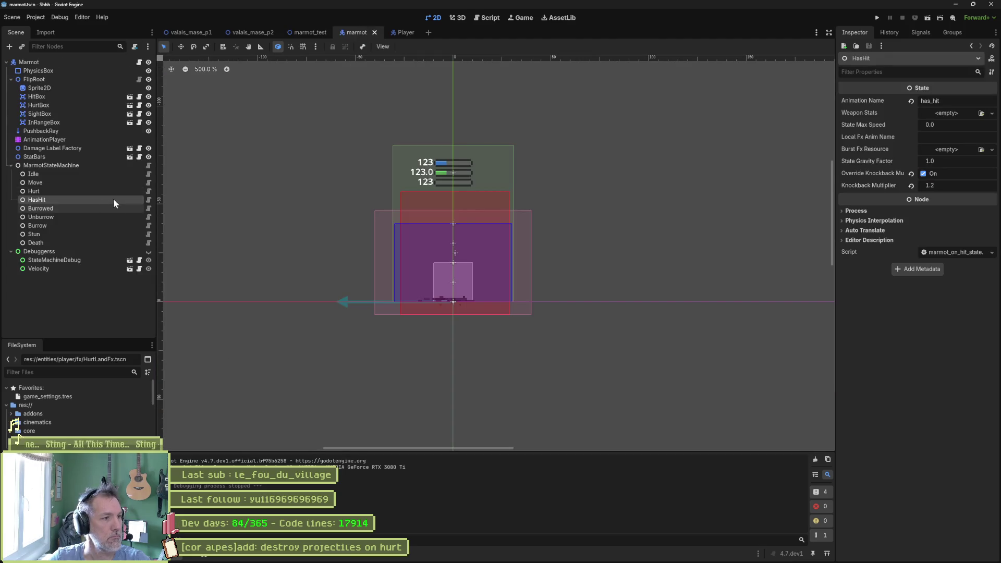
Set HasHit's Knockback Multiplier to 0.8, save the marmot scene, and rerun the test scene
click(948, 186)
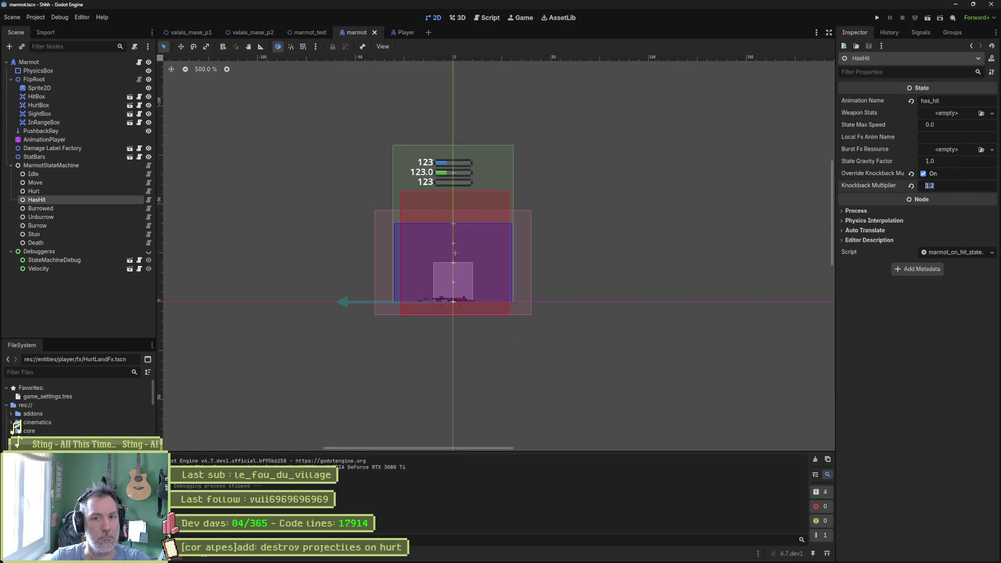
text(0.8)
key(Return)
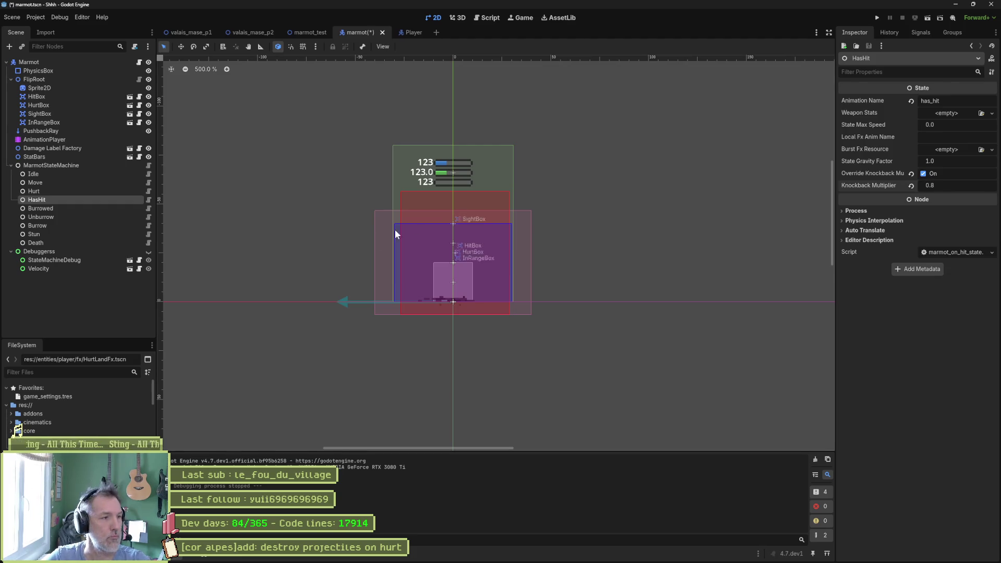
click(94, 62)
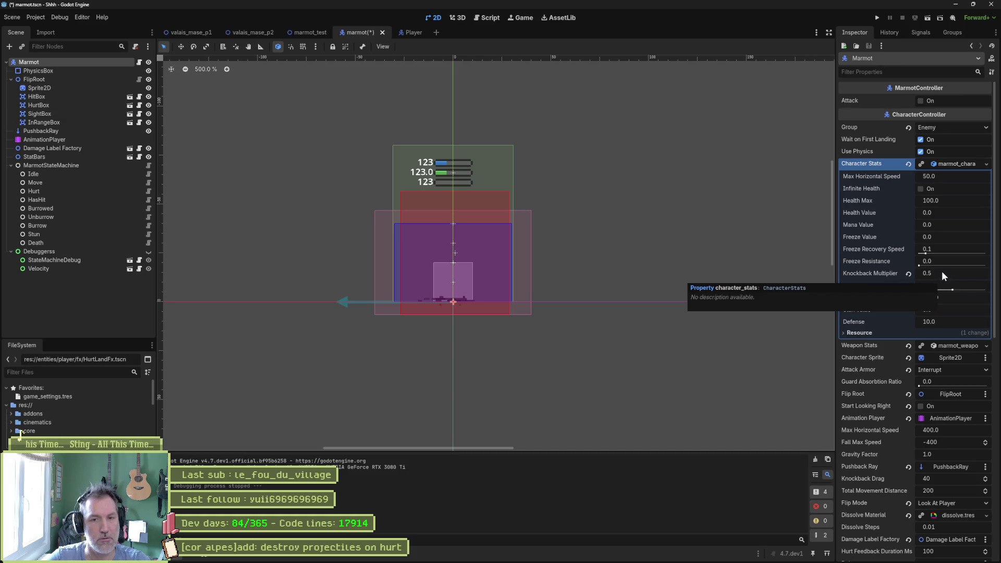
key(ctrl+s)
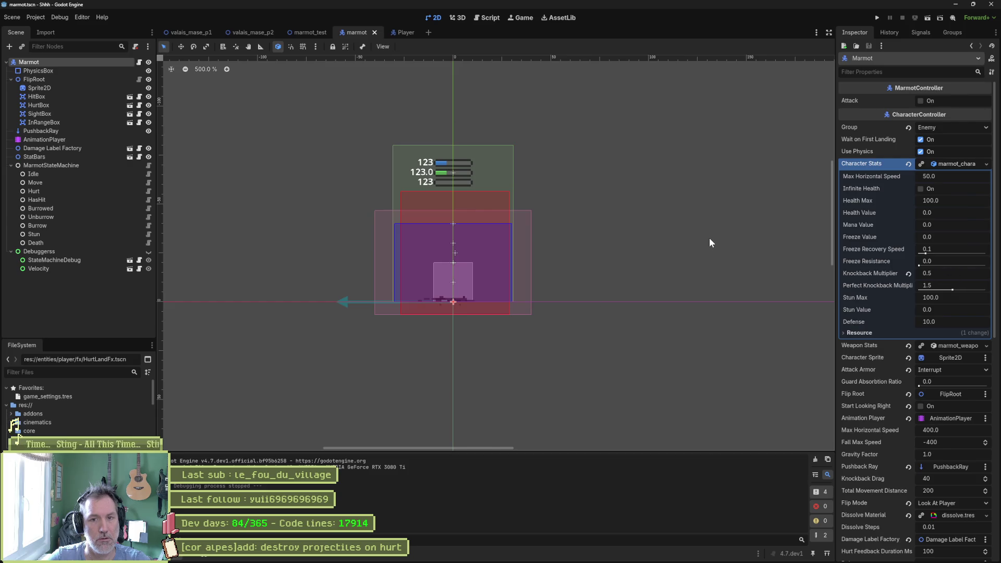
key(F6)
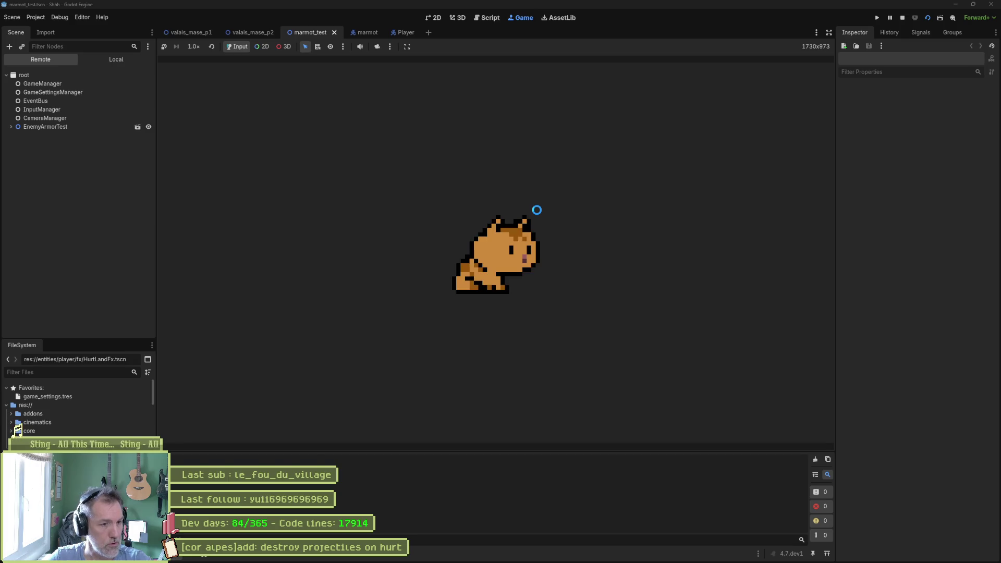
Attack the marmot to test the 0.8 knockback, then stop the game and return to Aseprite
key(Right)
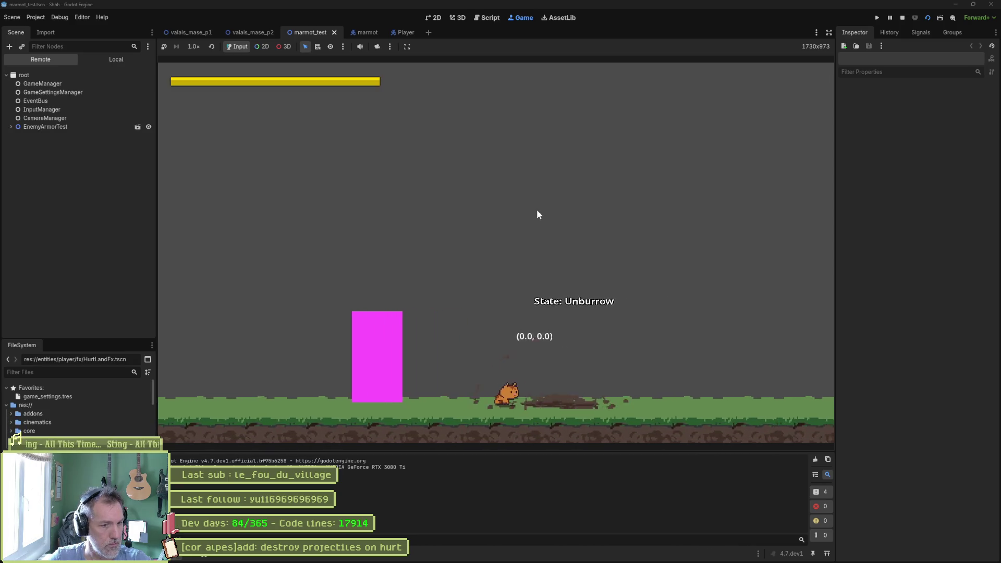
key(Left)
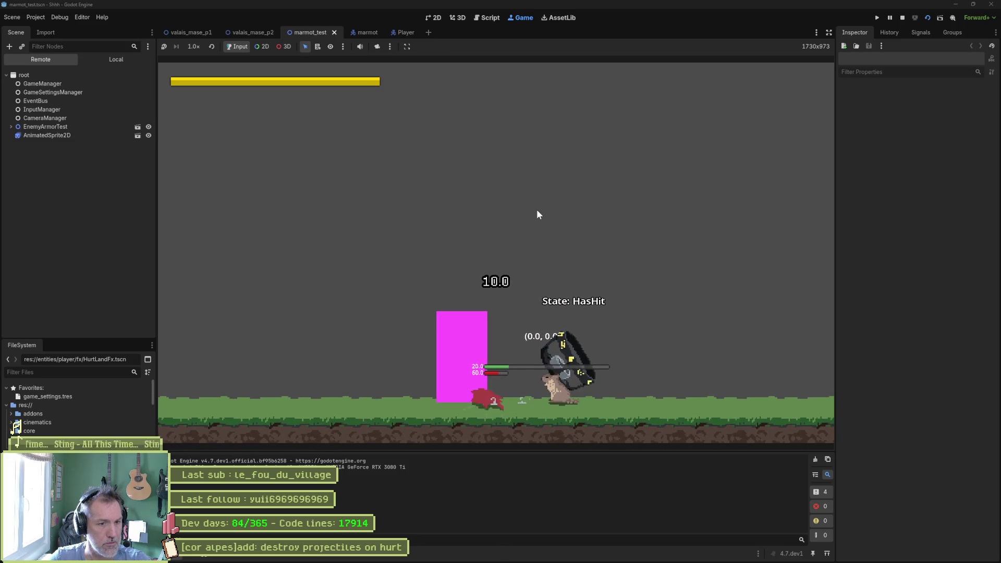
key(F8)
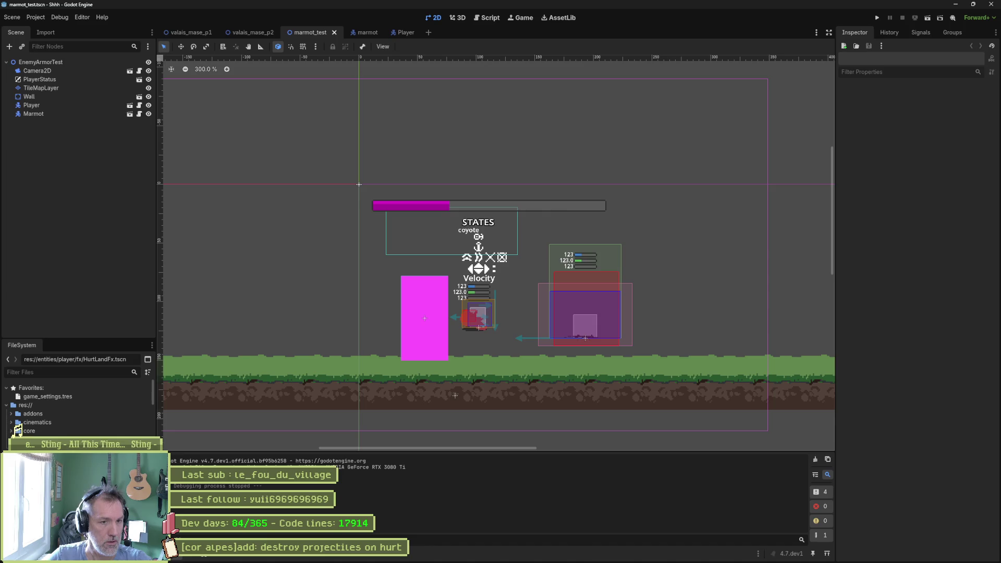
click(536, 555)
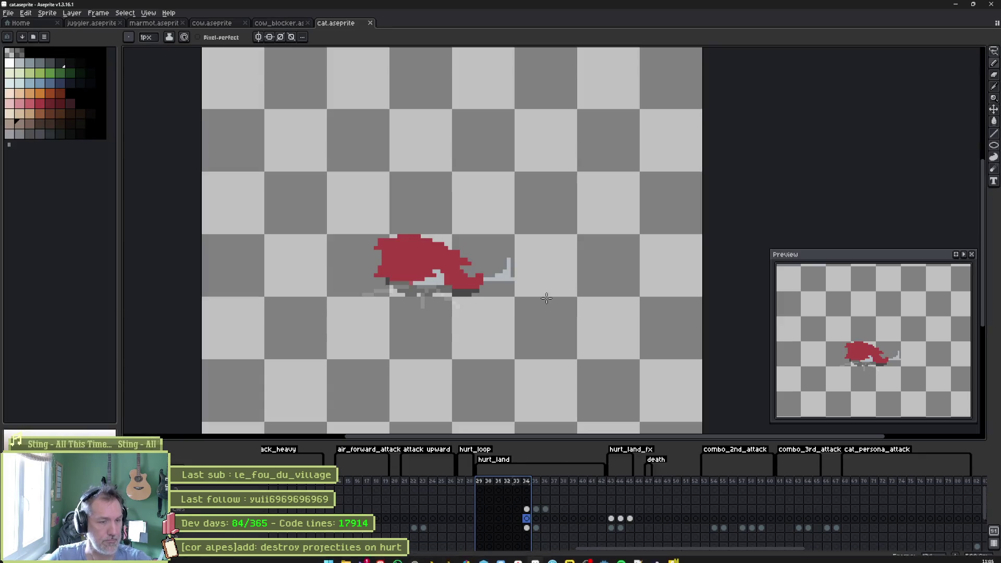
Open marmot.aseprite, then switch over to the Asana task board
click(153, 25)
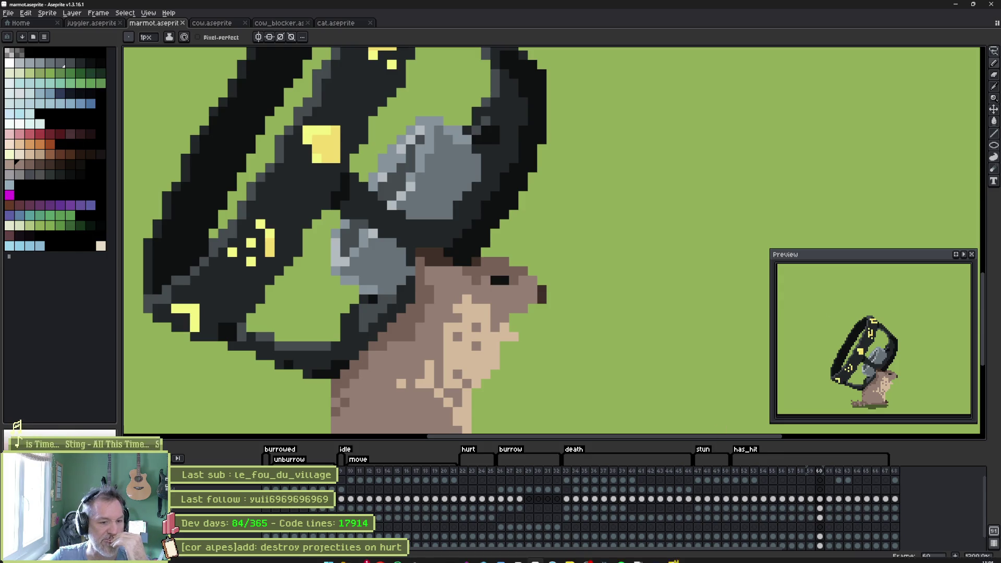
click(517, 554)
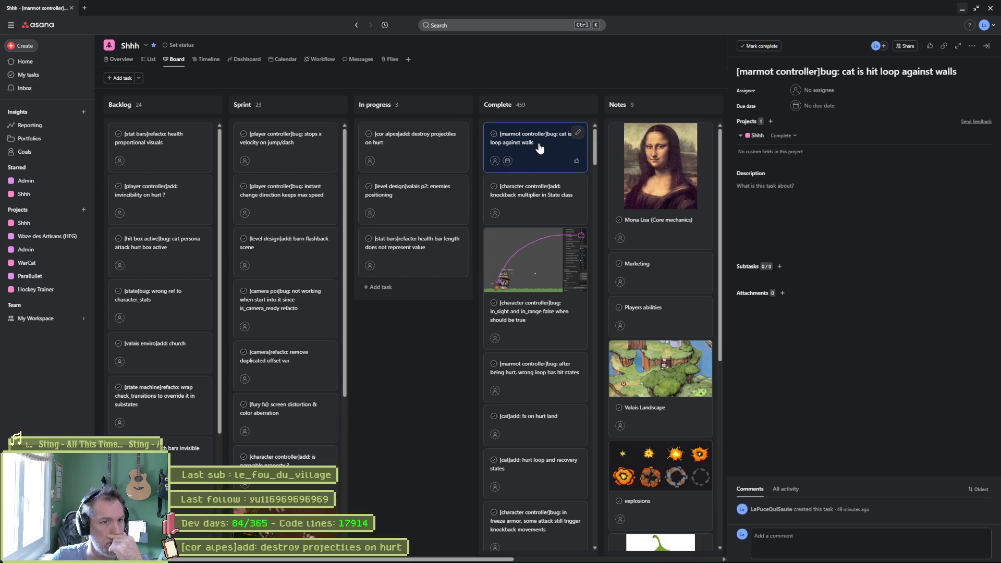
Add a '[scarecrow controller]bug: hit loop' task to In progress, then minimize the browser
drag(427, 144, 425, 144)
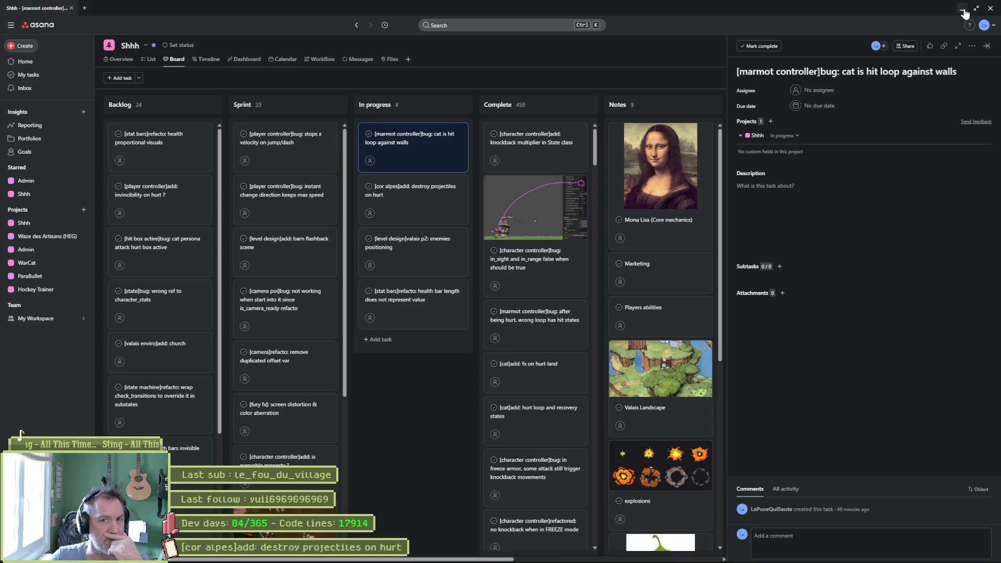
click(437, 338)
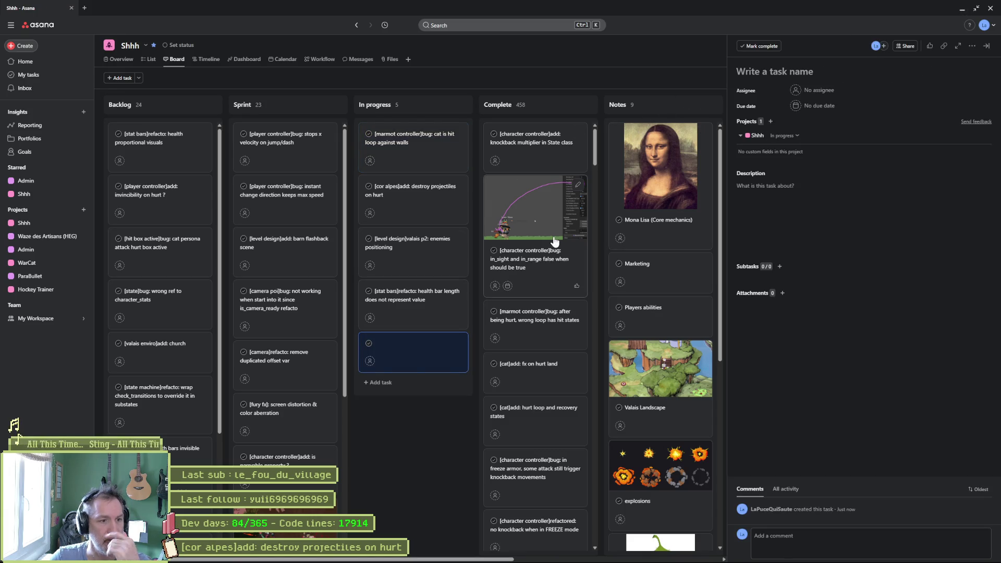
click(780, 71)
text([])
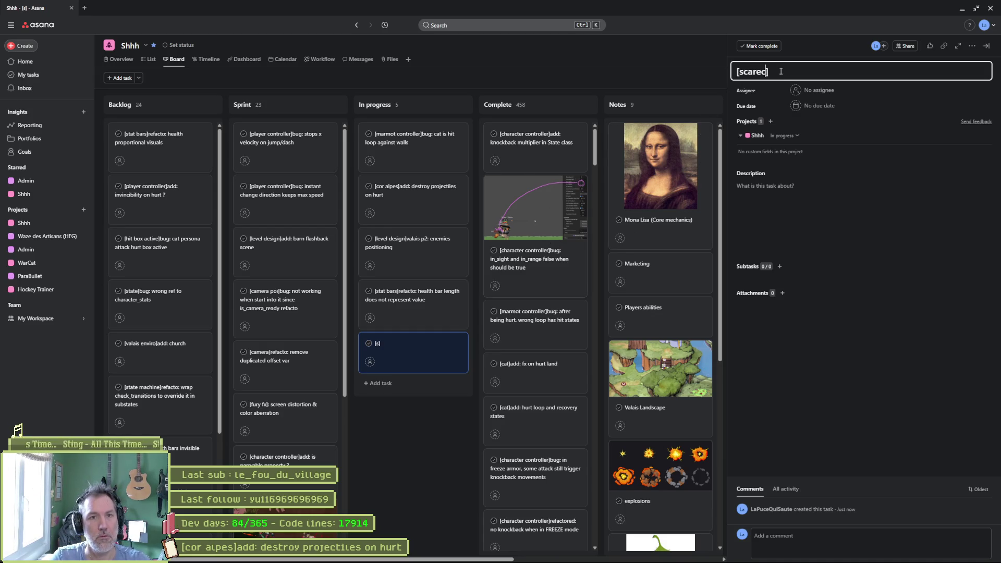
text( controller)
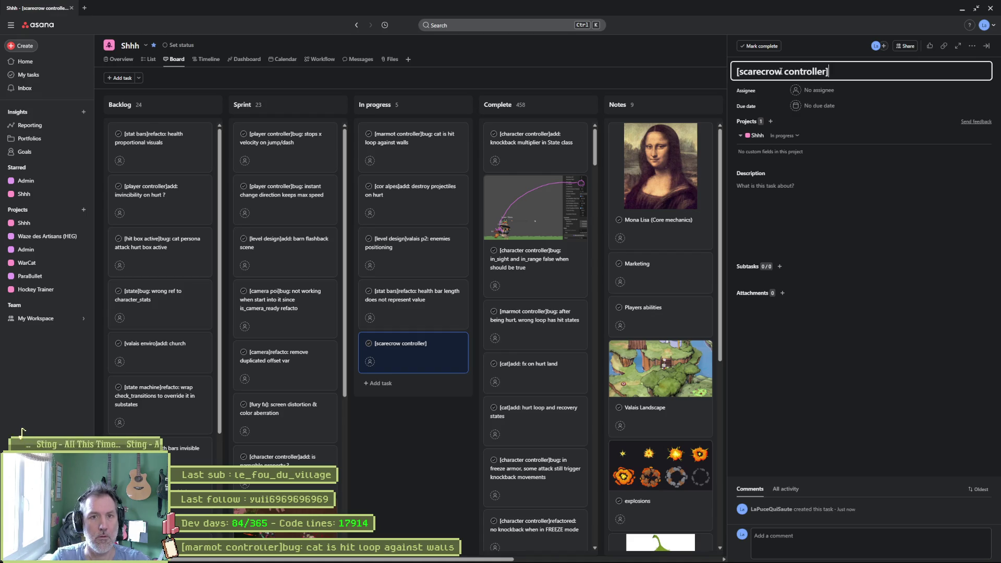
text(cto)
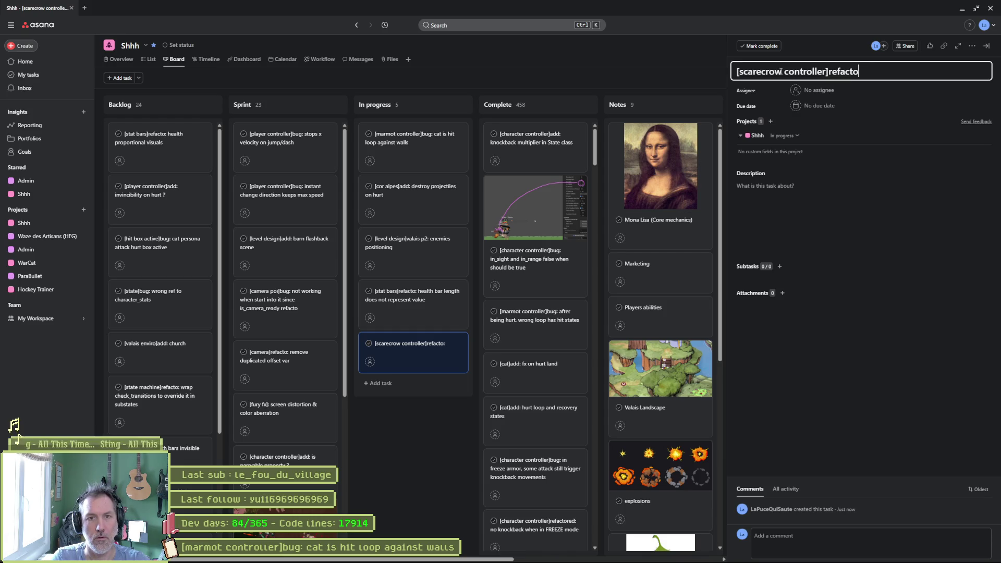
text(: bug:)
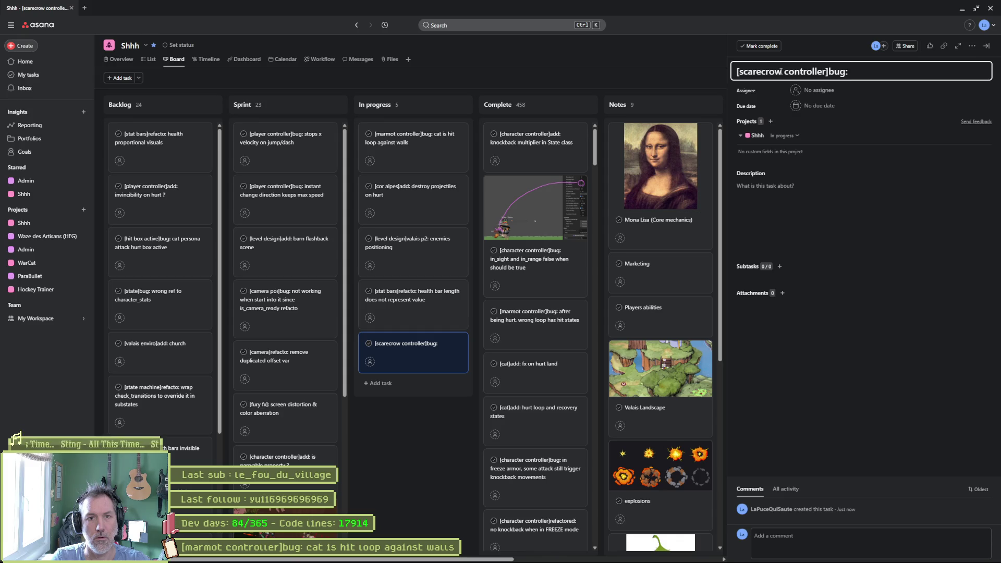
text(  lo)
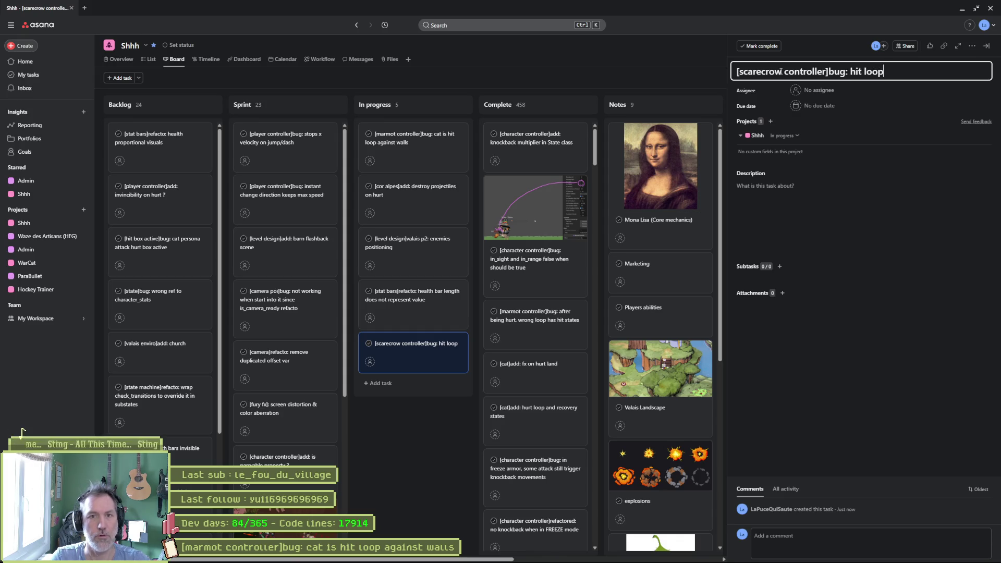
click(416, 282)
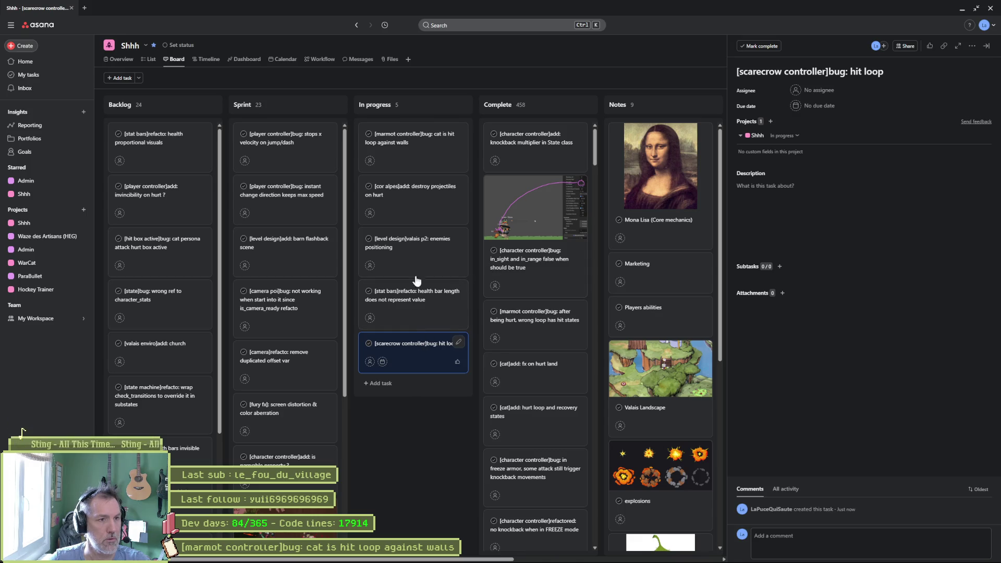
click(963, 9)
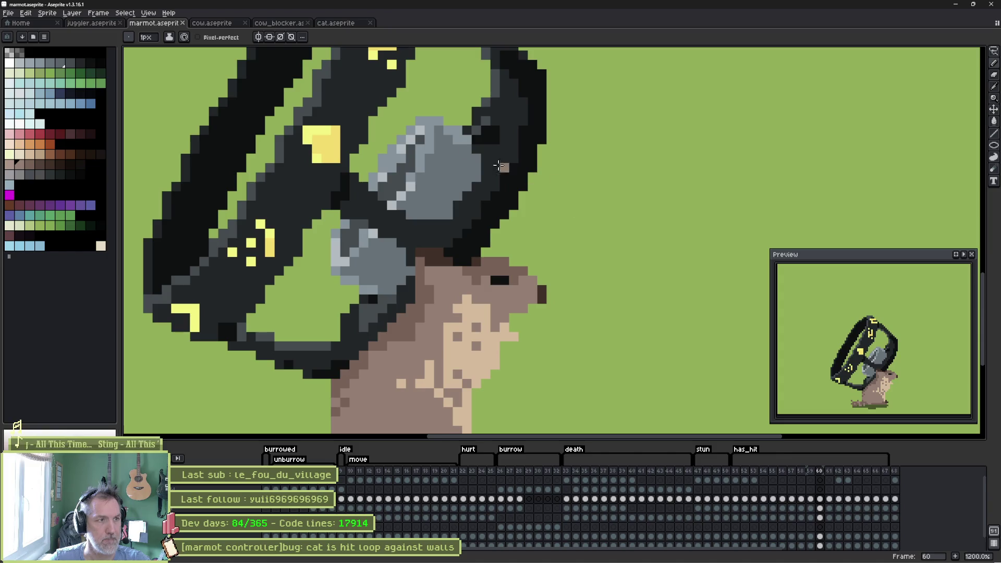
Zoom out the marmot canvas and bring up PotPlayer's window options from the taskbar
scroll(385, 124, down, 2)
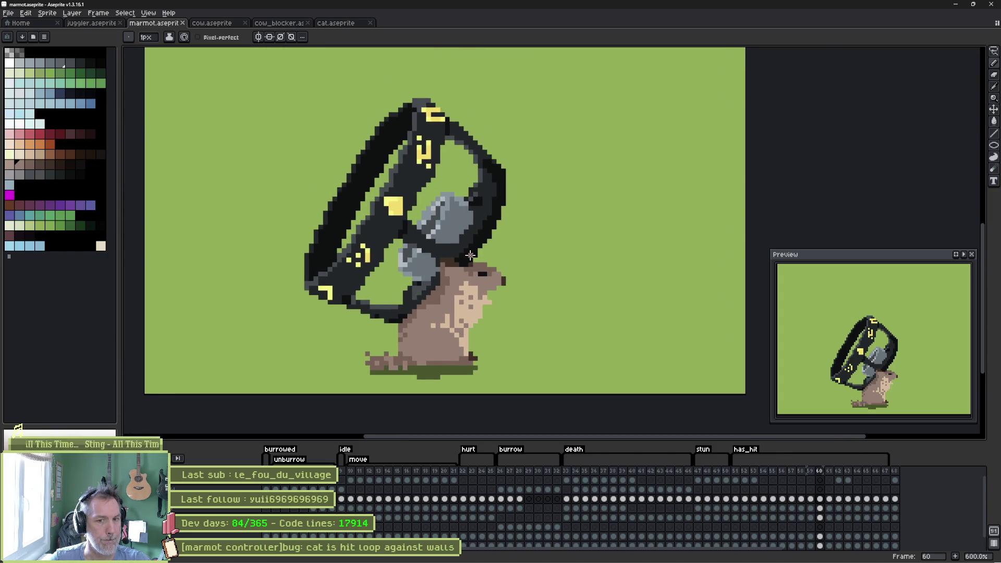
key(ctrl)
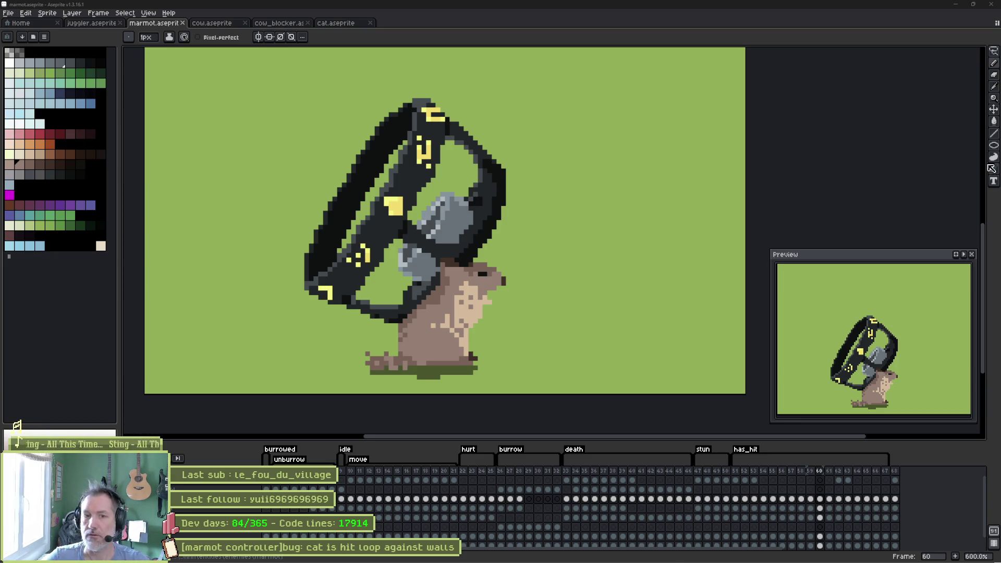
right_click(672, 553)
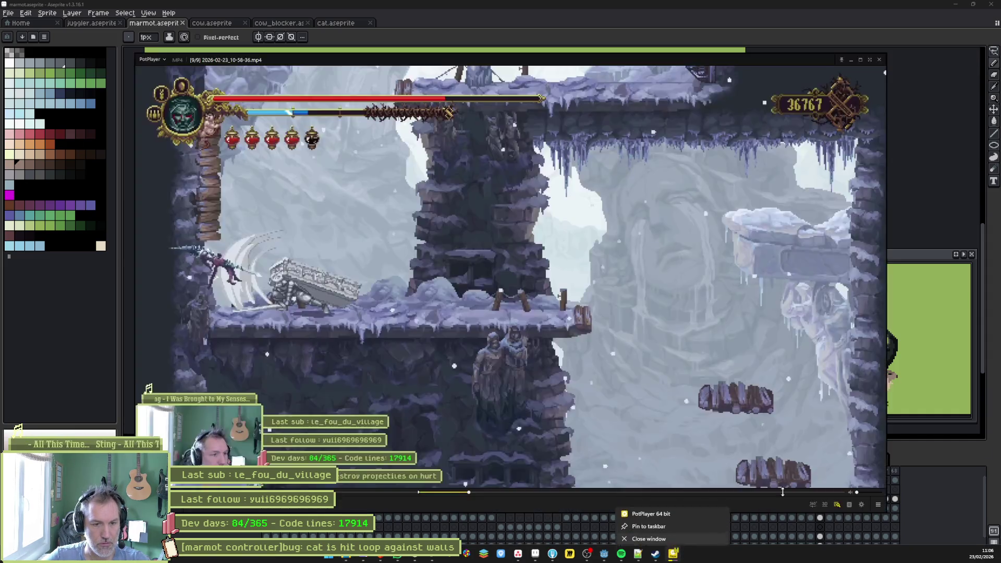
Close the PotPlayer gameplay video window from its taskbar jump list
click(648, 536)
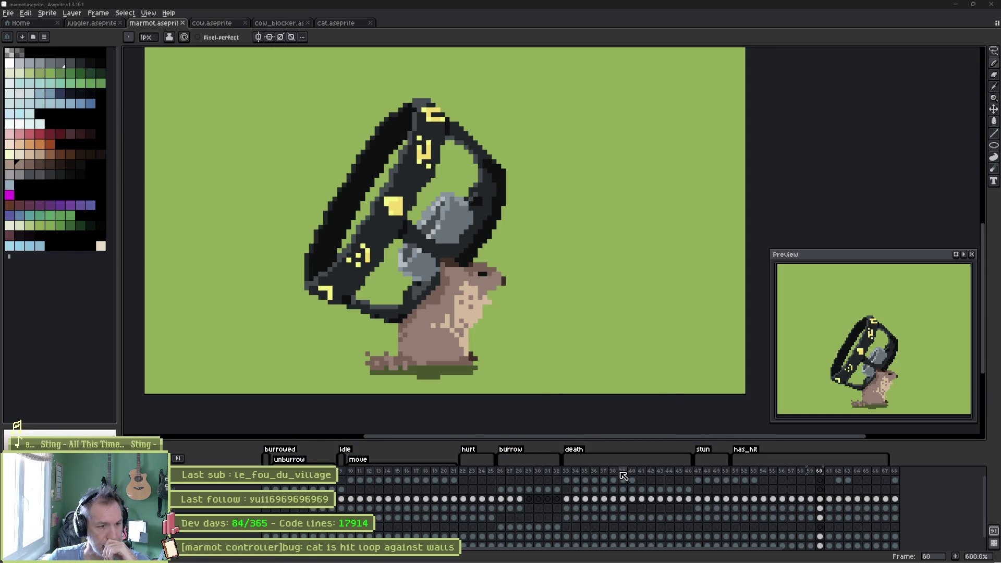
Review the hurt frames and the has_hit frames 51 through 62 in the timeline
click(473, 472)
click(482, 472)
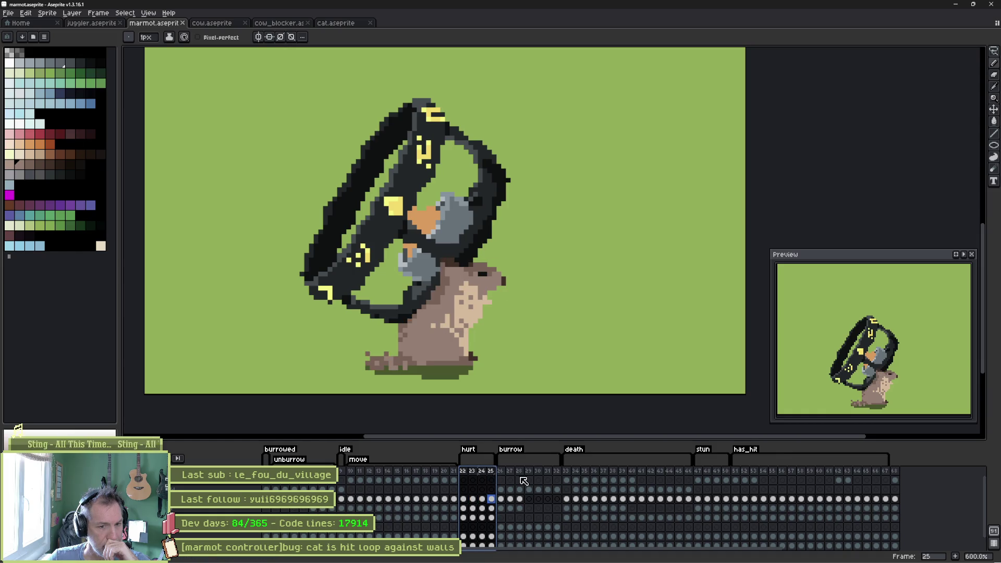
click(736, 472)
mouse_move(738, 470)
mouse_down()
mouse_move(887, 472)
mouse_move(834, 472)
mouse_up()
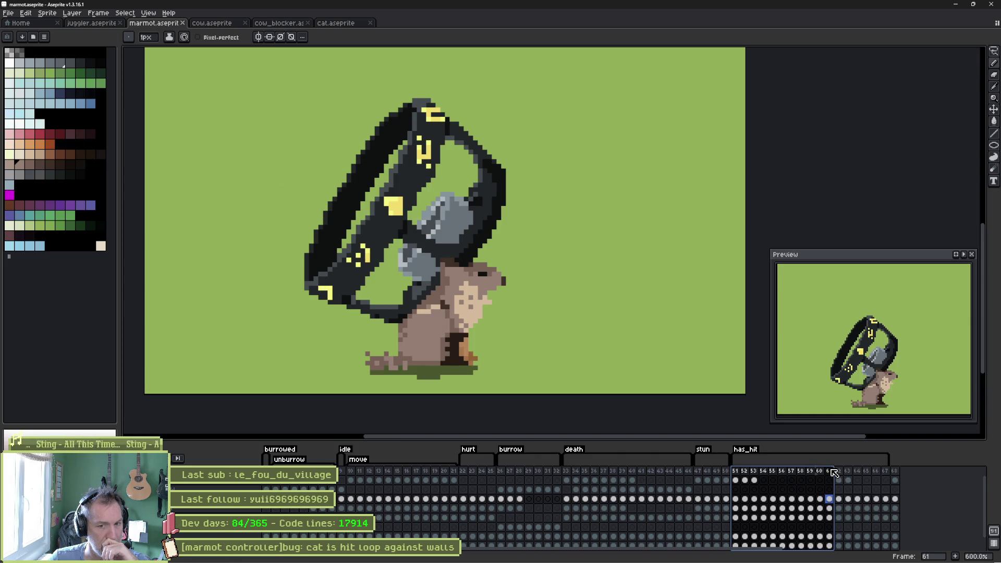
drag(834, 473, 843, 472)
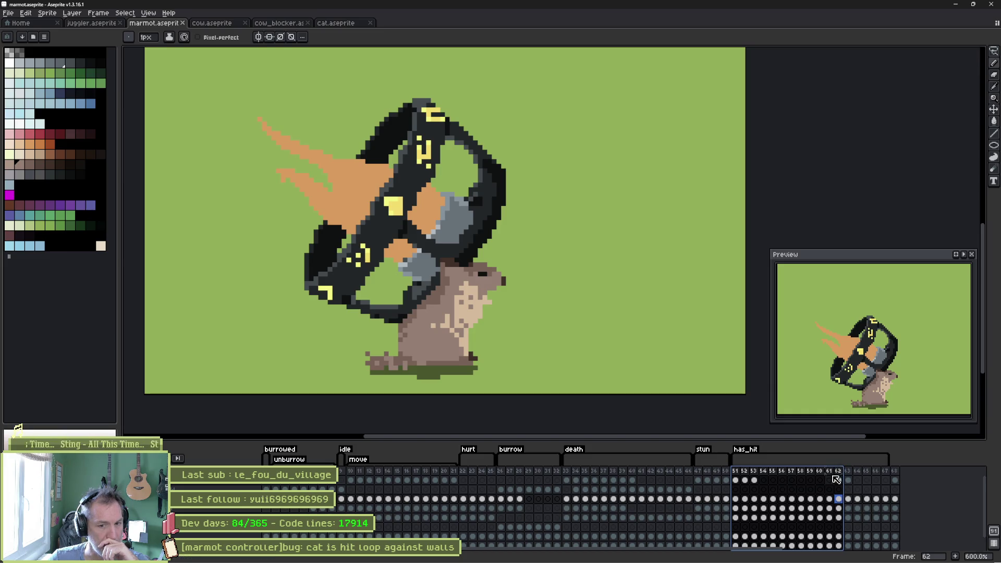
click(831, 472)
mouse_move(831, 472)
mouse_down()
mouse_move(804, 471)
mouse_move(839, 470)
mouse_up()
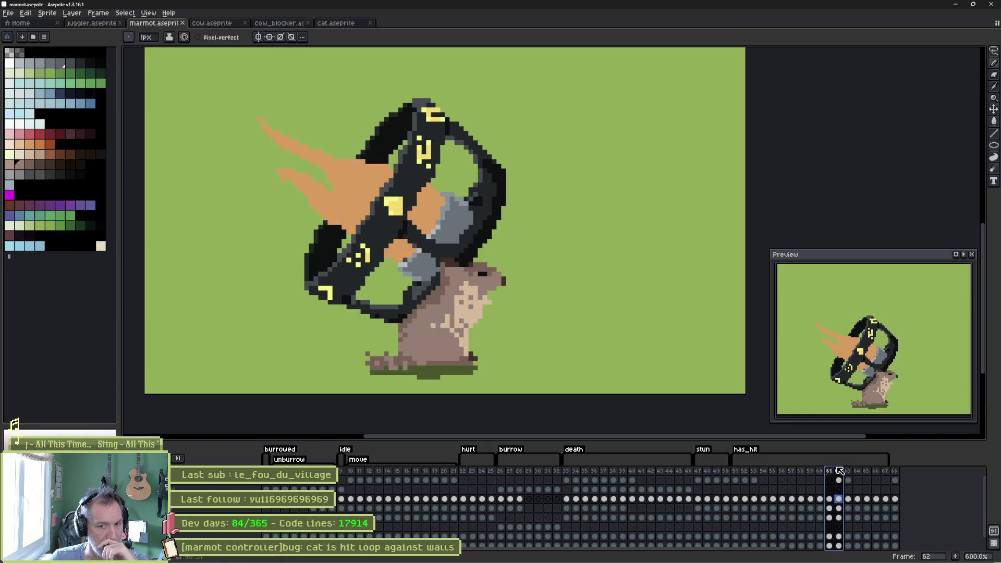
mouse_move(829, 470)
mouse_down()
mouse_move(743, 471)
mouse_move(802, 472)
mouse_up()
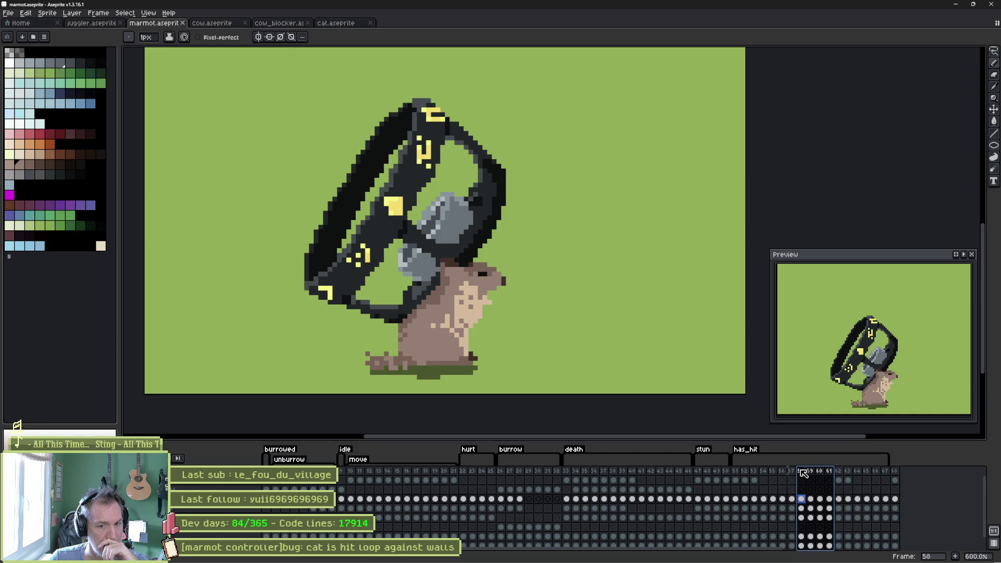
click(809, 471)
Copy has_hit frames 51–67 to the timeline's end after frame 67, then pick the marmot layer
drag(735, 471, 792, 472)
shift+click(886, 473)
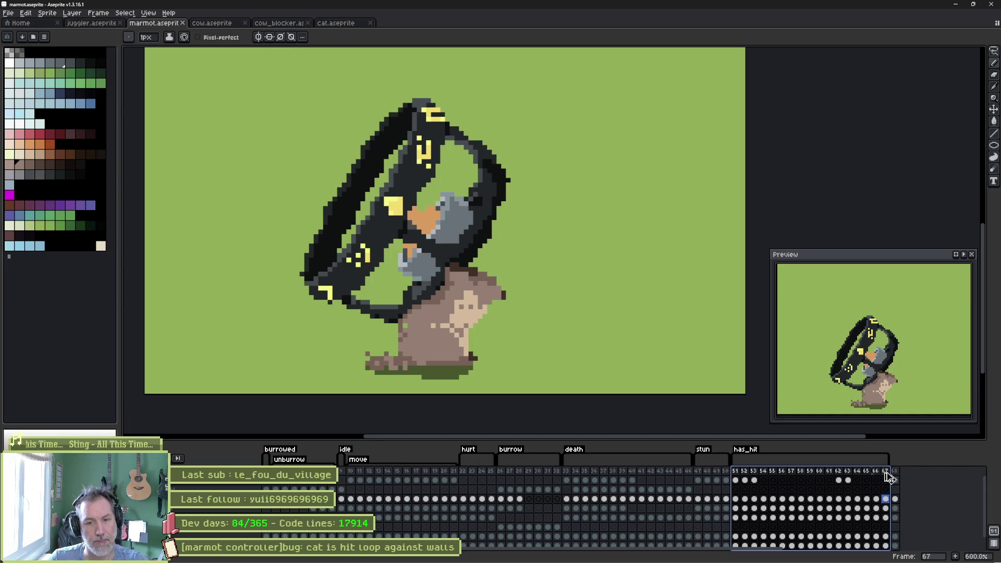
drag(902, 477, 895, 477)
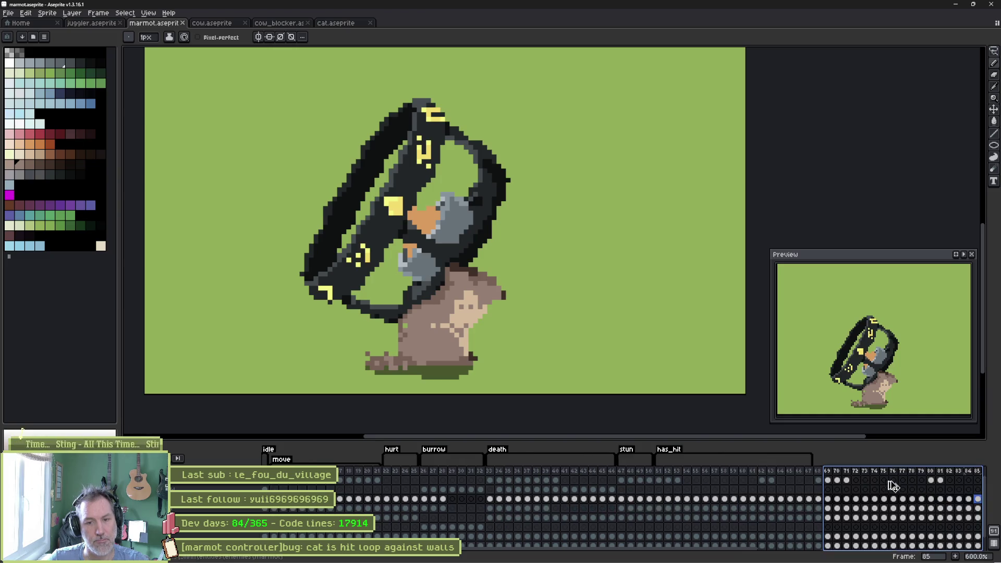
click(714, 472)
mouse_move(679, 476)
mouse_down()
mouse_move(745, 472)
mouse_move(747, 501)
mouse_up()
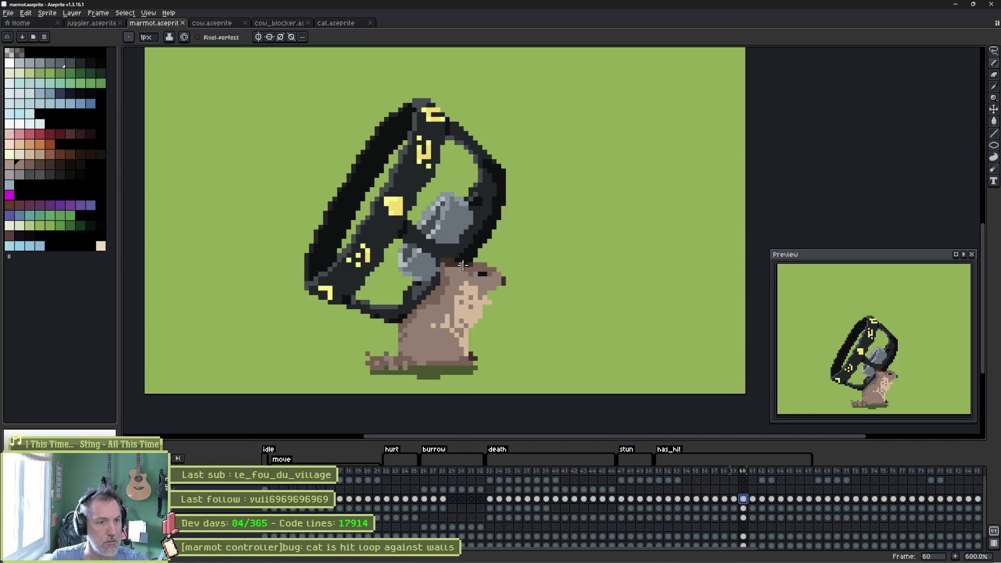
ctrl+click(463, 294)
Lasso the marmot's upper body on frame 60 and rotate it about 40° down-right
mouse_move(498, 241)
mouse_down()
mouse_move(521, 313)
mouse_move(448, 332)
mouse_up()
key(ctrl+z)
key(q)
mouse_move(516, 250)
mouse_down()
mouse_move(458, 339)
mouse_move(517, 229)
mouse_move(586, 225)
mouse_move(614, 311)
mouse_up()
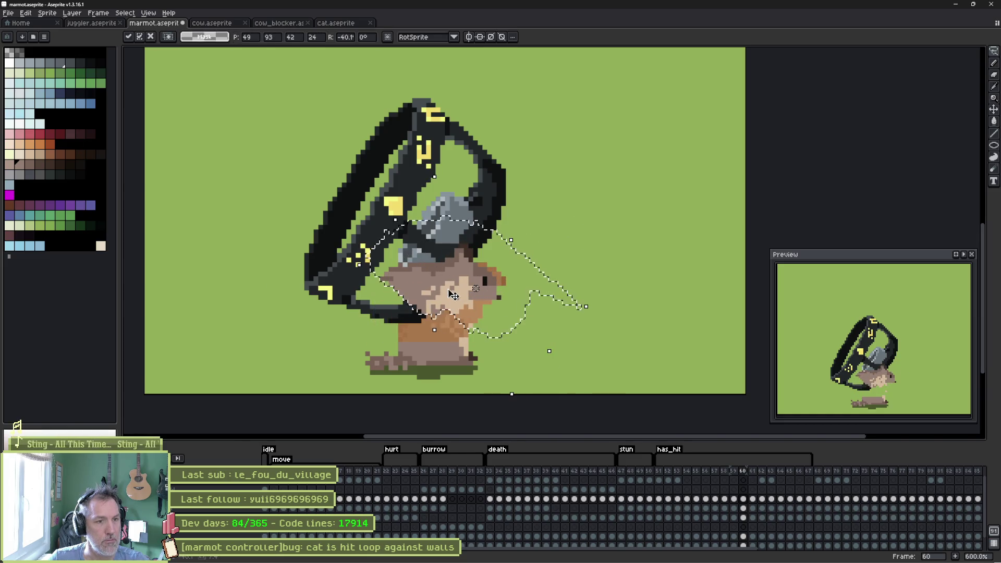
drag(451, 294, 484, 322)
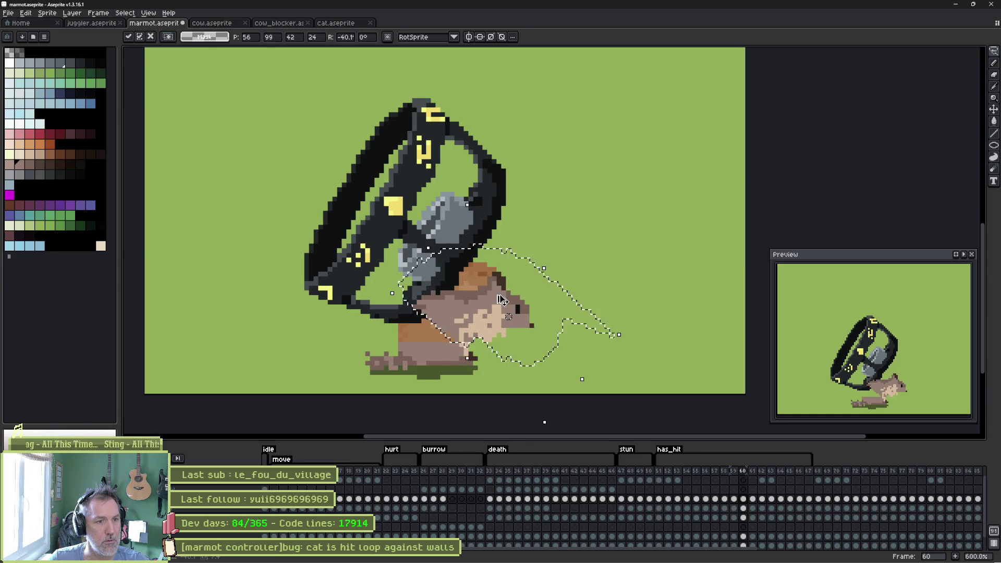
key(Return)
key(v)
Rotate the goggle ring about 41° to match, checking against frame 61 and trying a shallower angle
key(ctrl+z)
drag(515, 92, 549, 196)
drag(467, 260, 469, 256)
key(Return)
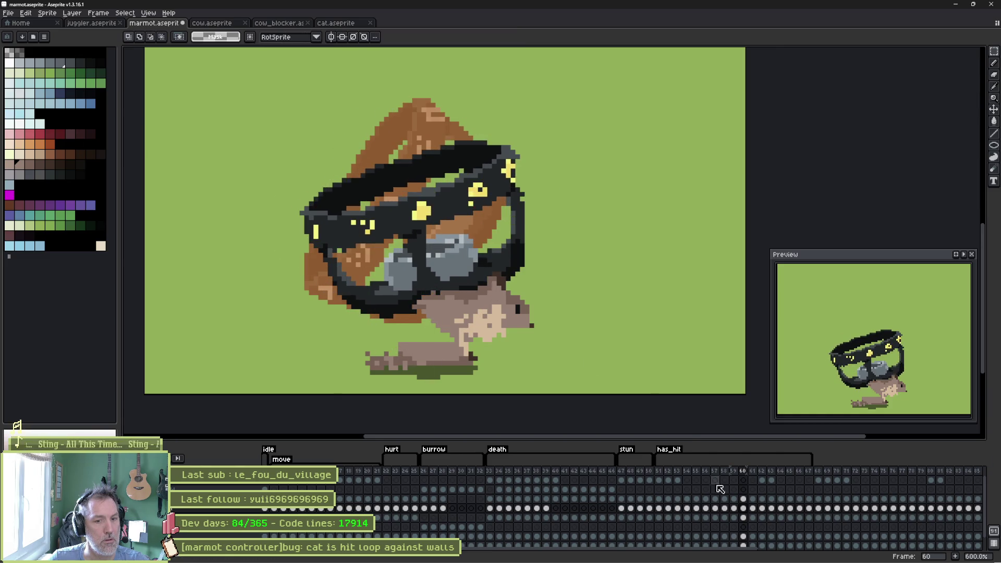
click(753, 508)
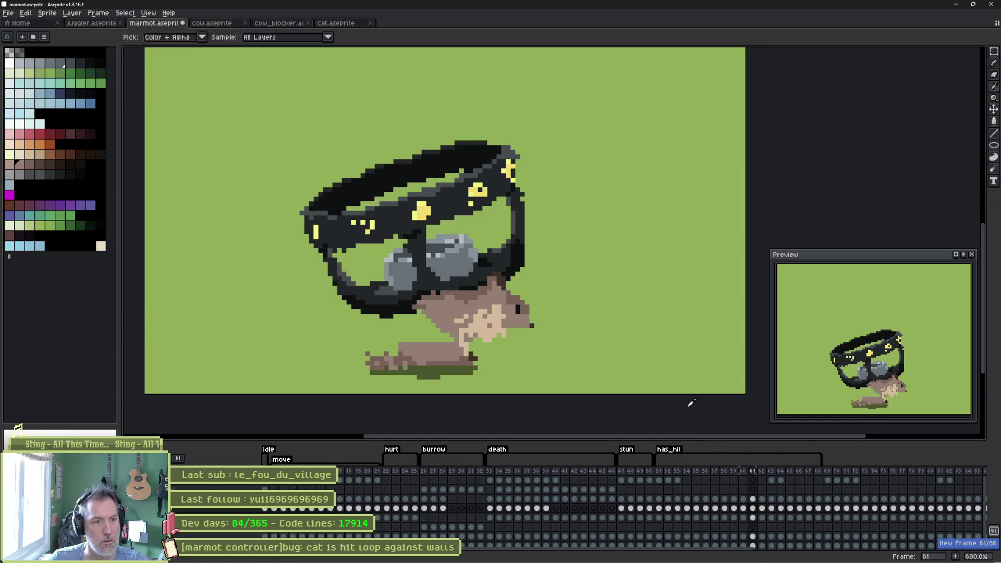
click(743, 509)
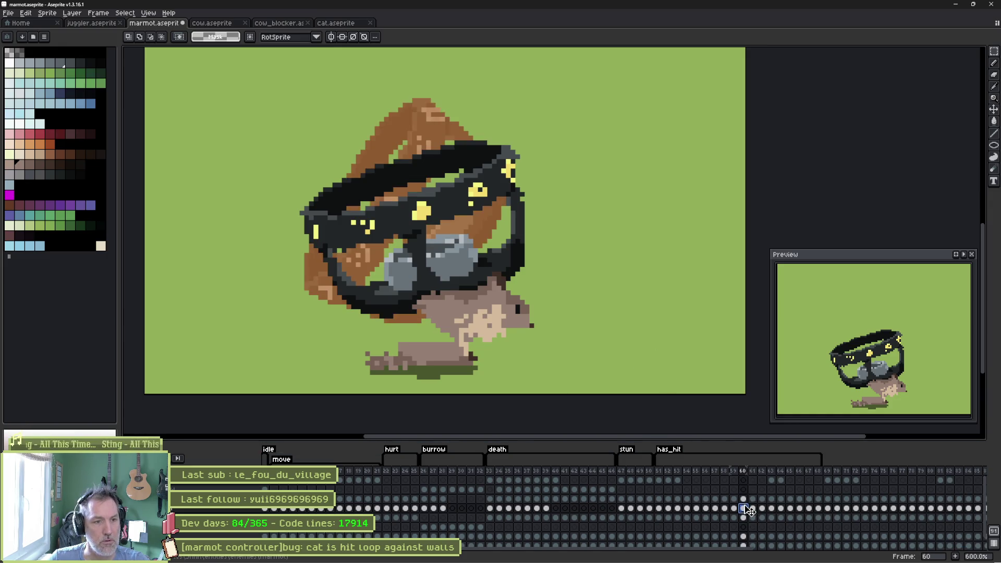
key(ctrl+shift+d)
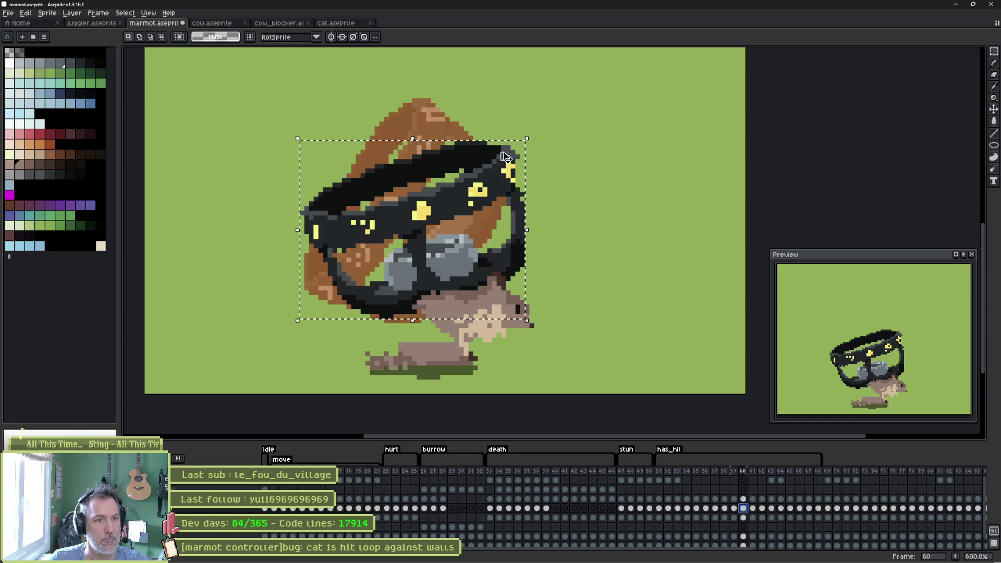
drag(529, 139, 521, 121)
mouse_move(498, 103)
mouse_down()
mouse_move(522, 157)
mouse_move(516, 247)
mouse_up()
click(527, 315)
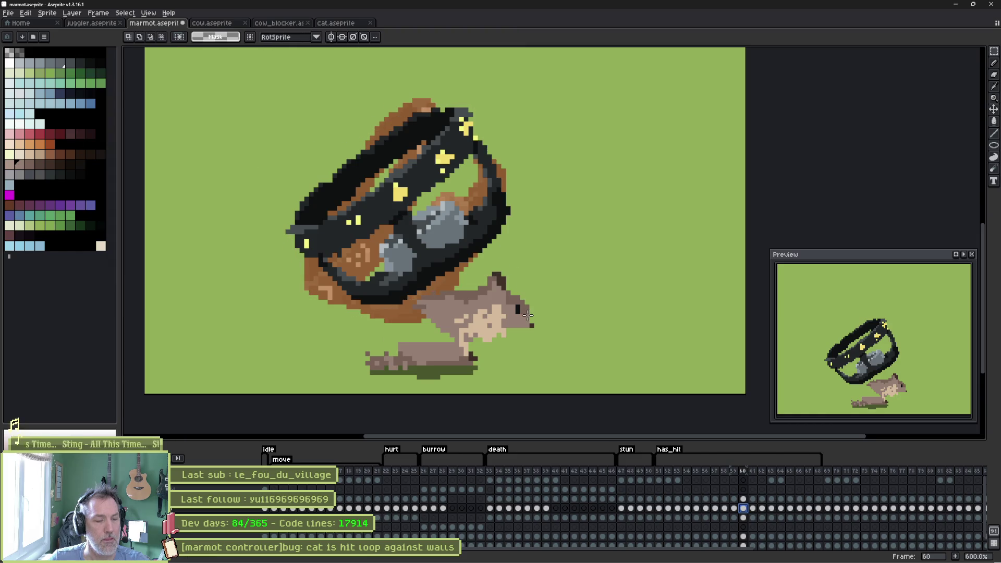
key(ctrl+z)
key(ctrl+z)
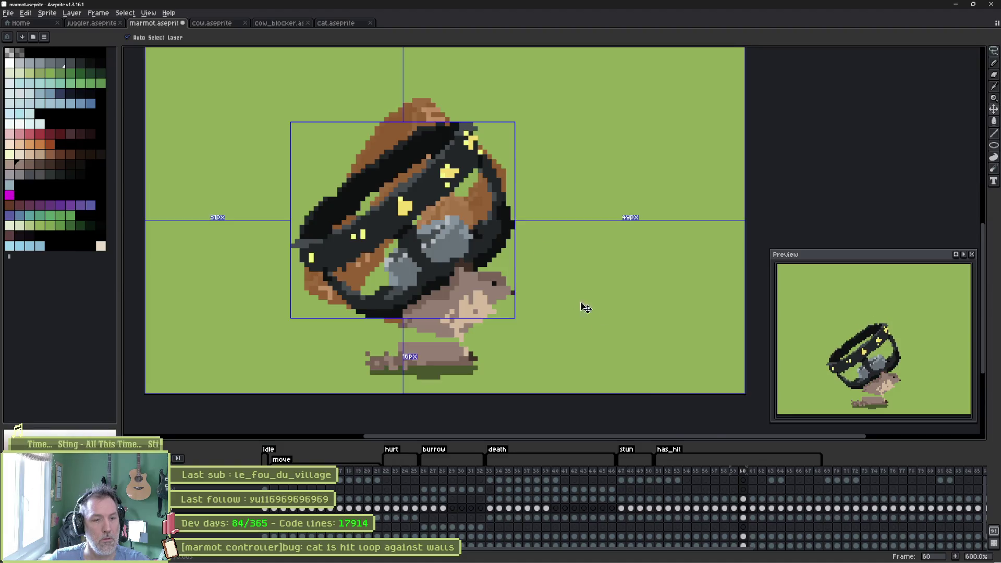
Compare frames 60 and 61 and adjust the goggle ring's position
click(755, 472)
key(Left)
key(Left)
key(Left)
key(Right)
key(Right)
key(Right)
mouse_move(754, 469)
mouse_down()
mouse_move(735, 472)
mouse_move(747, 472)
mouse_up()
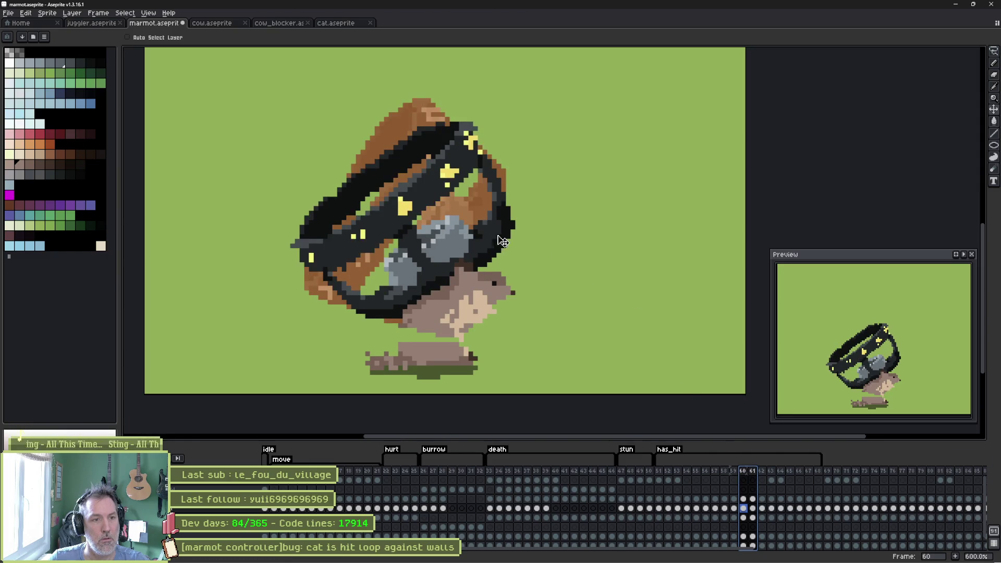
key(ctrl)
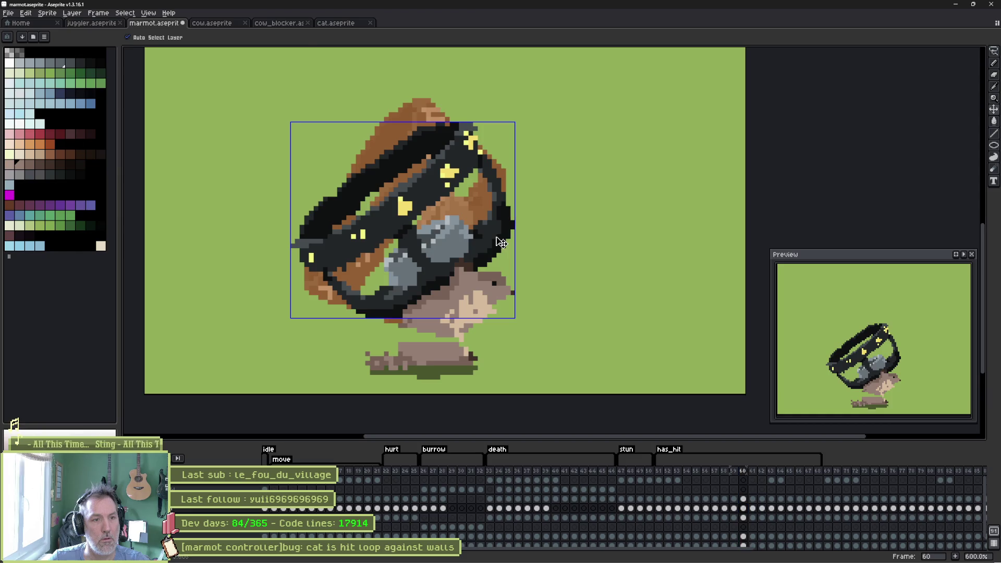
key(ctrl+z)
key(ctrl+z)
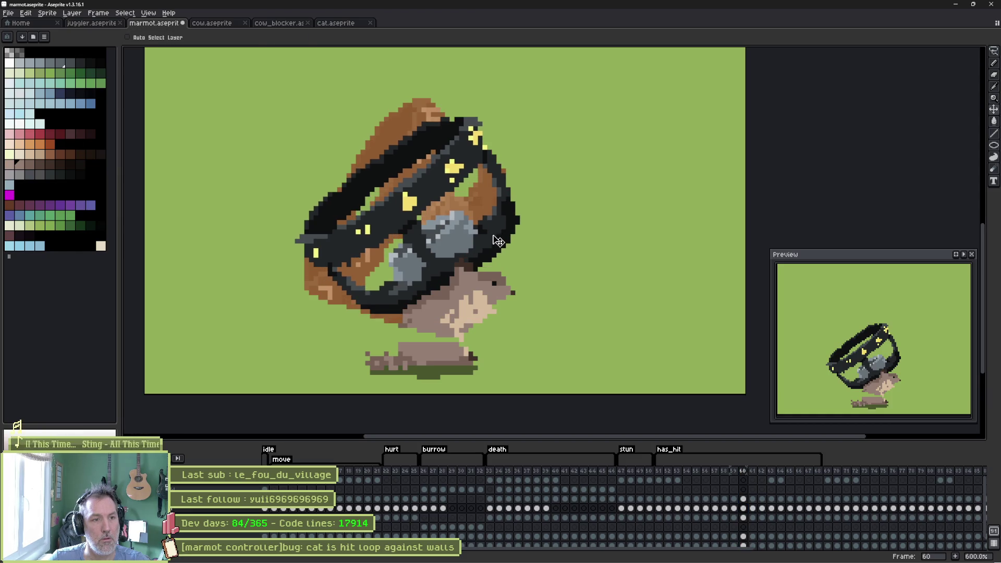
Shift the bracelet up and right on frame 61, then insert new frame 62
click(753, 508)
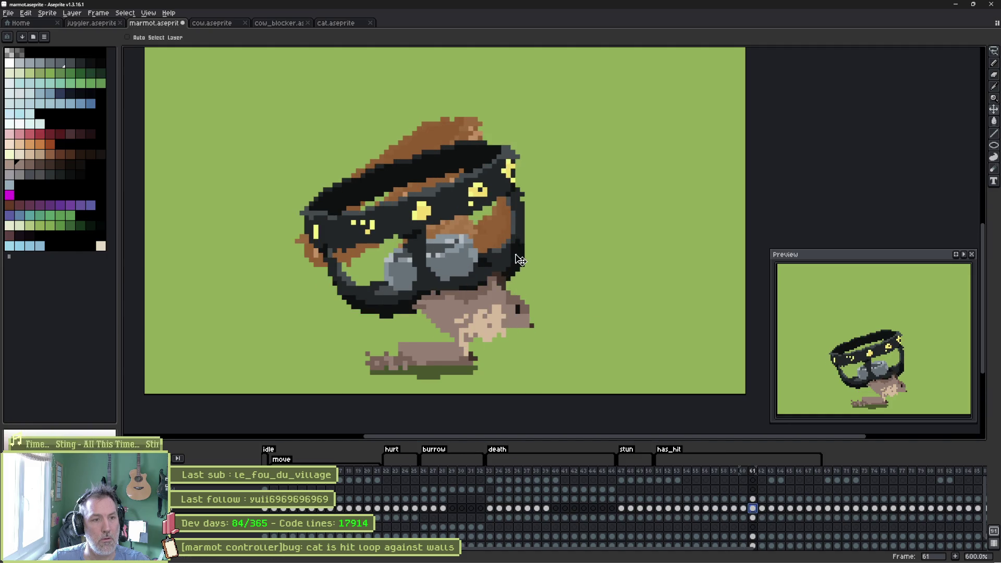
drag(519, 261, 533, 256)
mouse_move(724, 471)
mouse_down()
mouse_move(711, 473)
mouse_move(758, 479)
mouse_up()
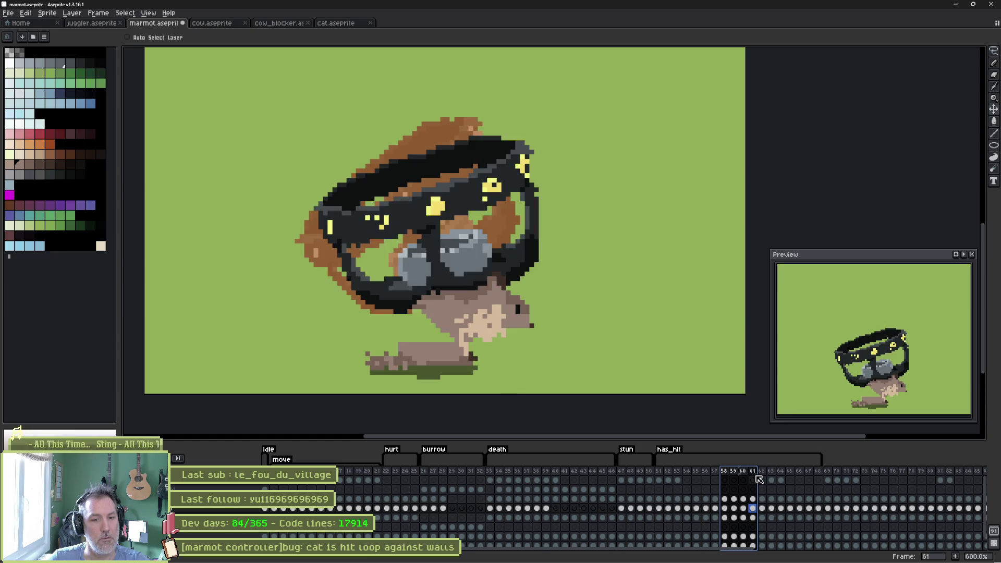
click(755, 504)
key(alt+n)
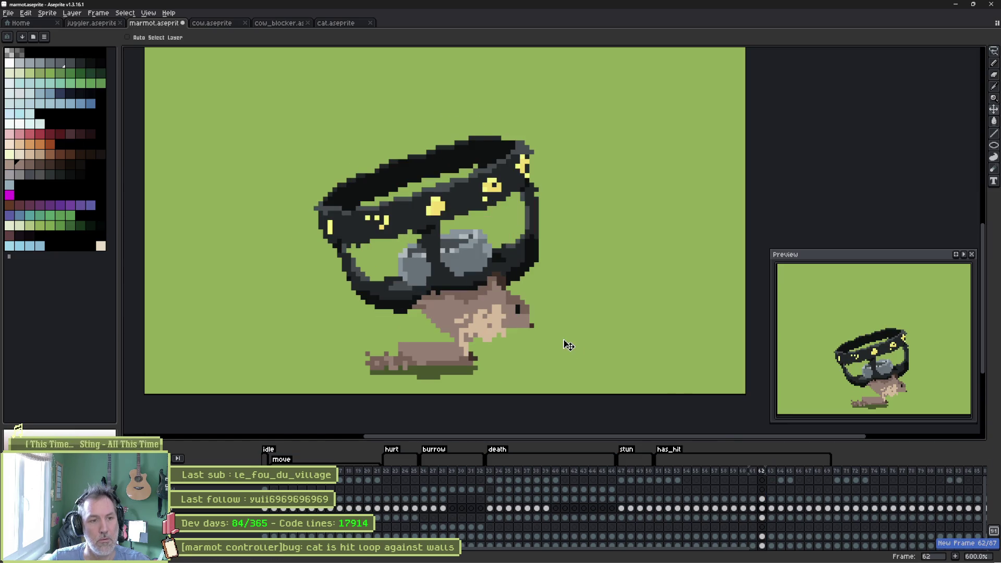
Lasso the marmot's tail and lower body on frame 63 and copy it
click(776, 510)
key(q)
mouse_move(447, 296)
mouse_down()
mouse_move(482, 356)
mouse_move(422, 375)
mouse_move(356, 351)
mouse_move(409, 304)
mouse_up()
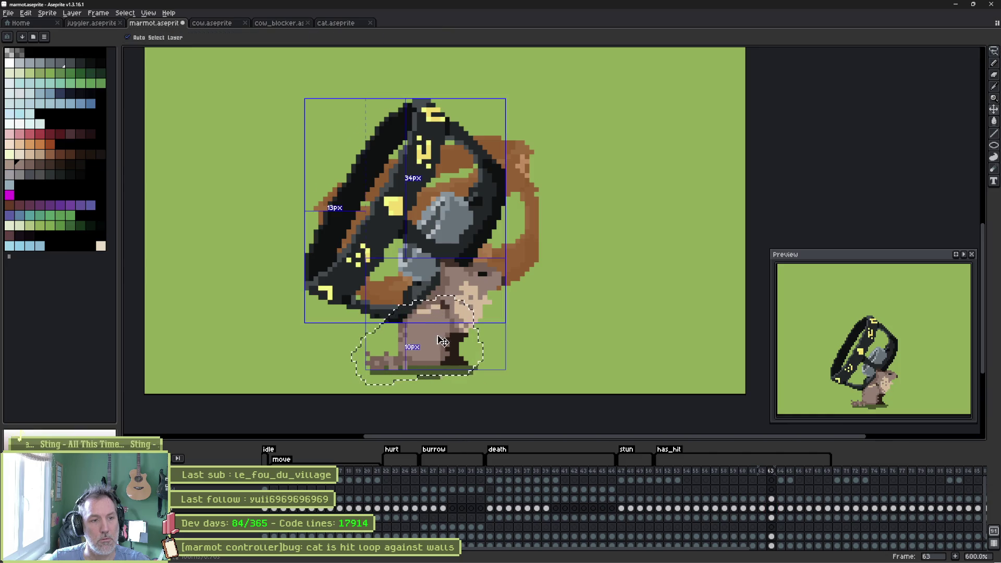
key(b)
key(ctrl+d)
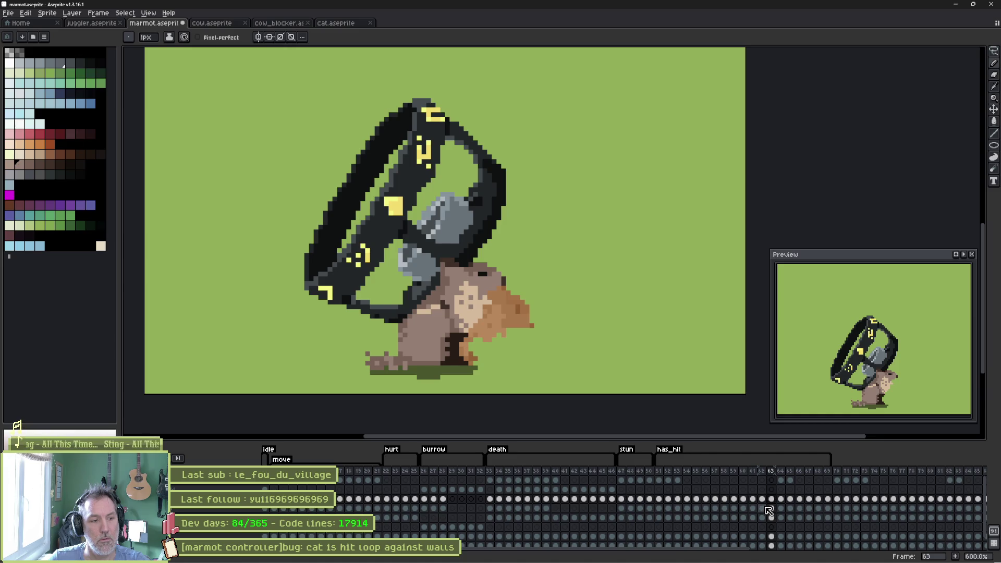
Paste the copied body into frame 62, replacing the stretched pose
click(762, 499)
key(Left)
key(Right)
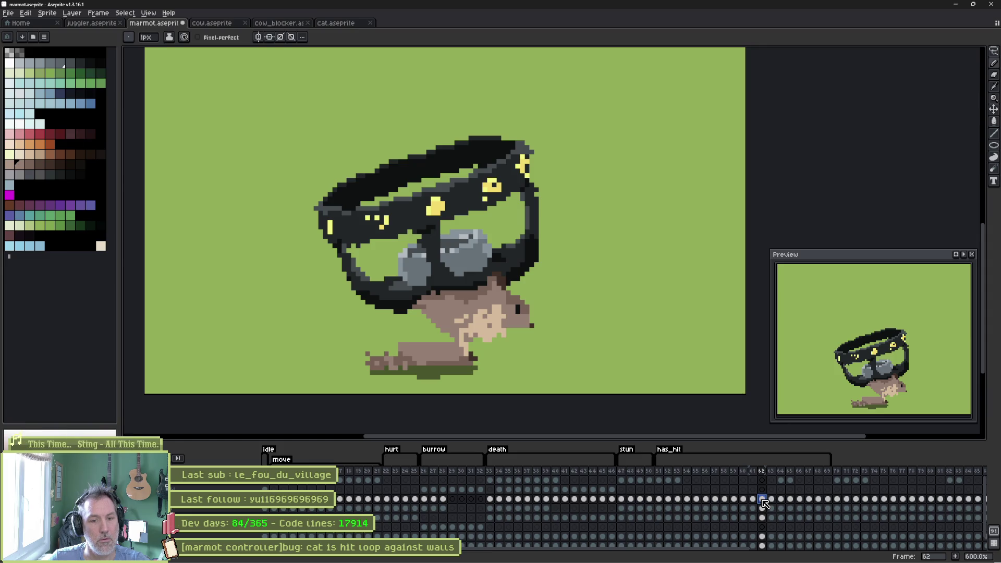
key(ctrl+v)
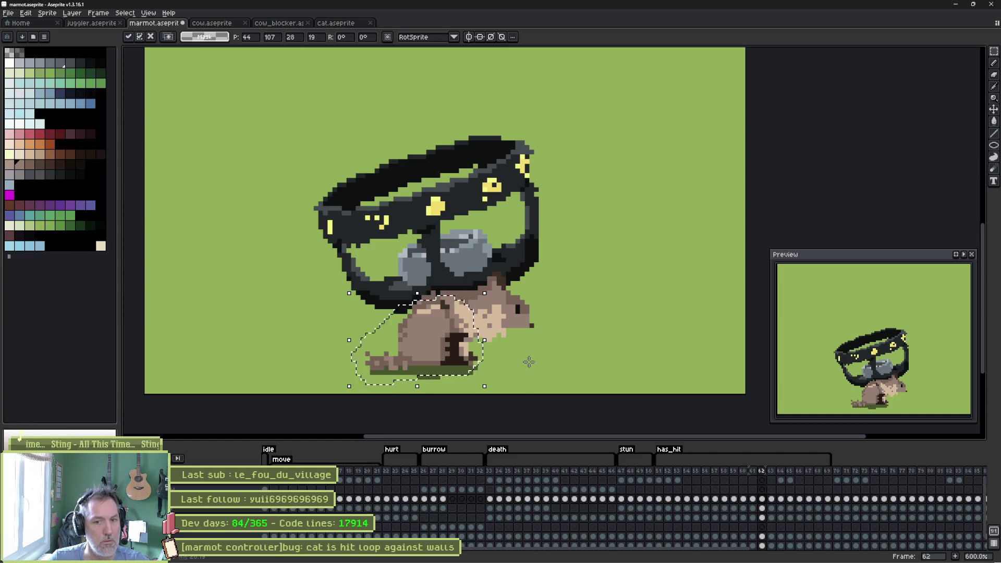
click(505, 358)
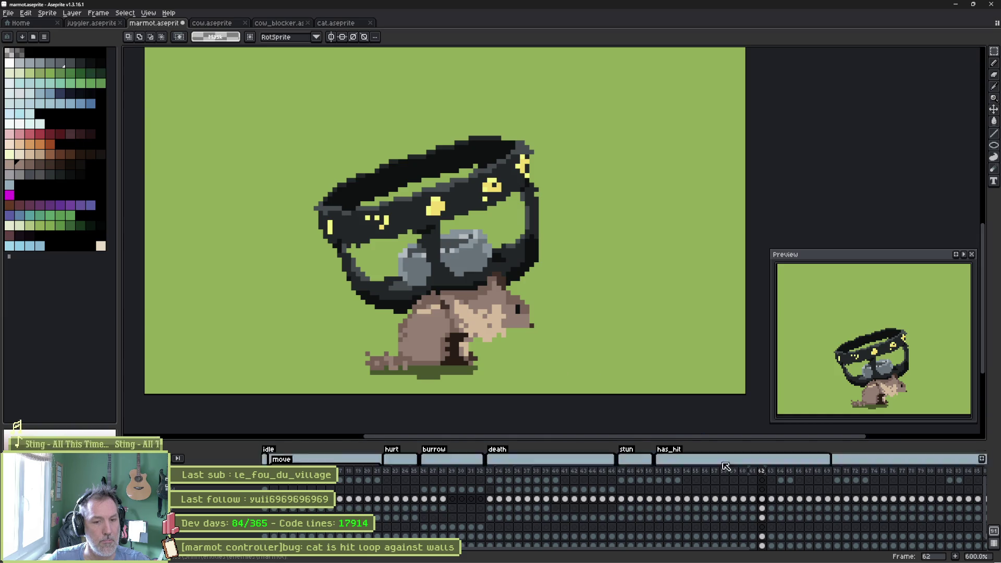
click(770, 499)
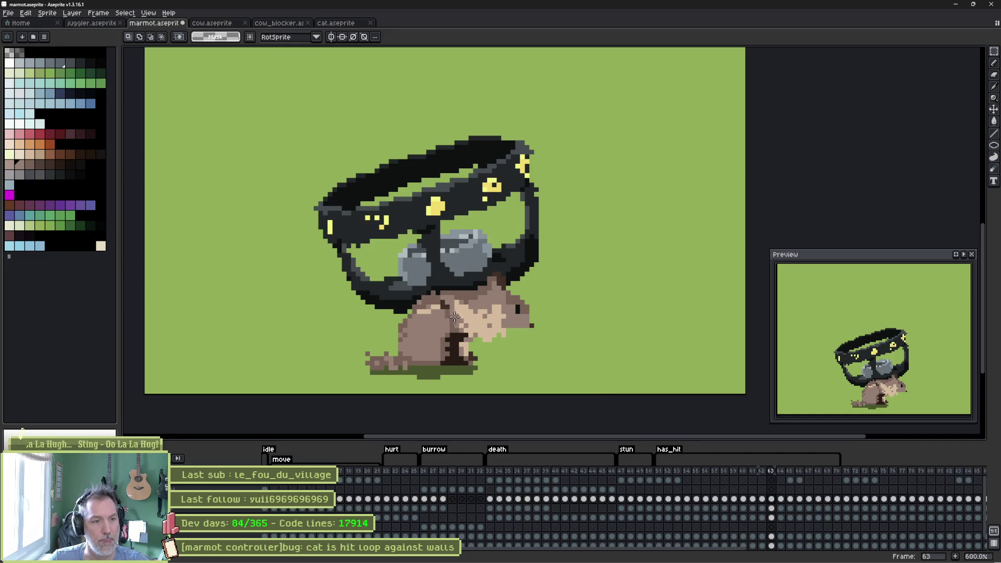
On frame 63, lasso the marmot's body and haunch and rotate it about 38° backward
scroll(453, 317, up, 1)
key(q)
mouse_move(423, 287)
mouse_down()
mouse_move(438, 287)
mouse_move(482, 359)
mouse_move(387, 368)
mouse_move(398, 295)
mouse_up()
mouse_move(468, 296)
mouse_down()
mouse_move(485, 320)
mouse_move(447, 356)
mouse_up()
key(Return)
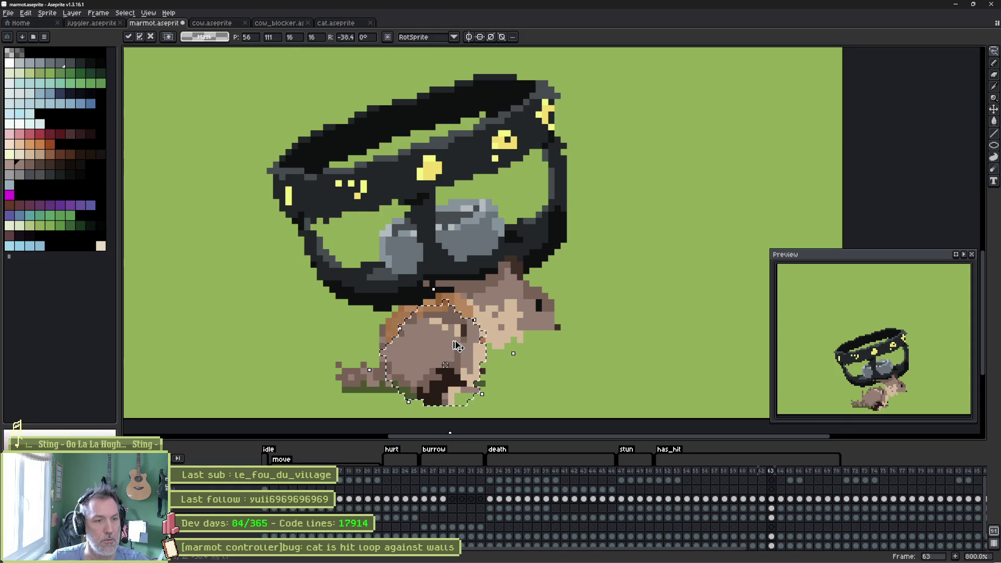
On frame 64, lasso the haunch and rotate it about 24° backward
click(782, 509)
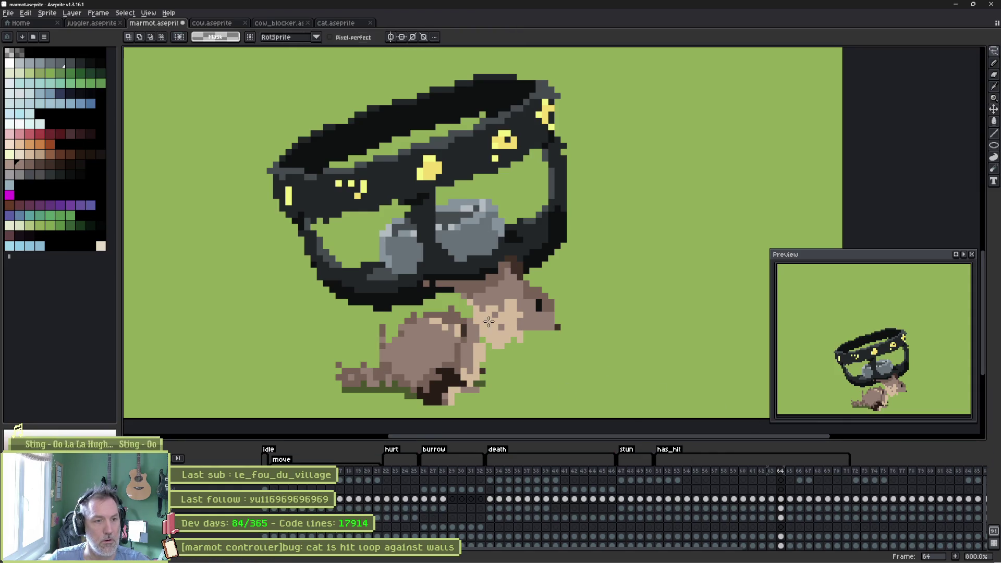
mouse_move(457, 321)
mouse_down()
mouse_move(476, 386)
mouse_move(409, 396)
mouse_move(391, 321)
mouse_move(462, 314)
mouse_move(500, 327)
mouse_move(508, 366)
mouse_up()
click(508, 367)
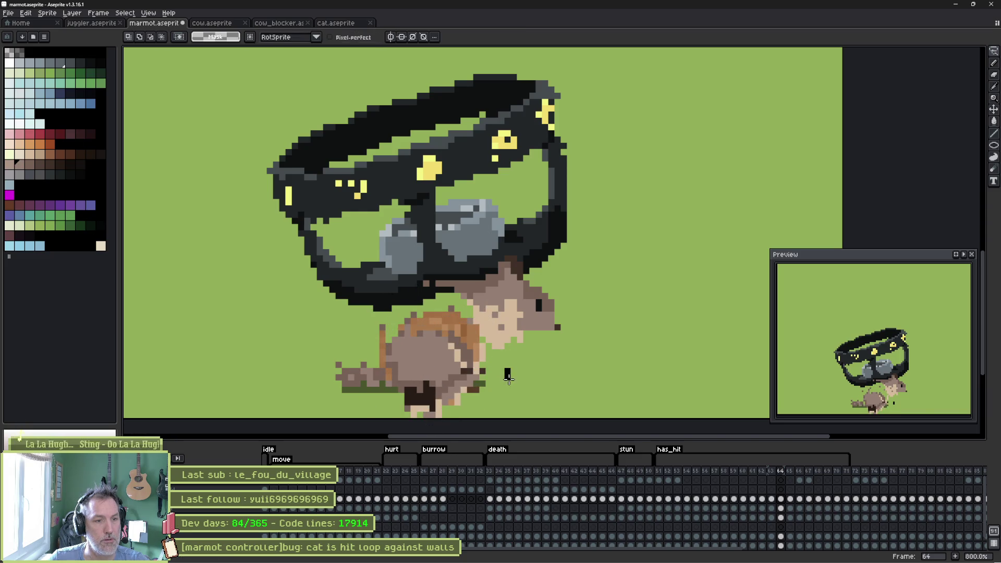
key(ctrl+z)
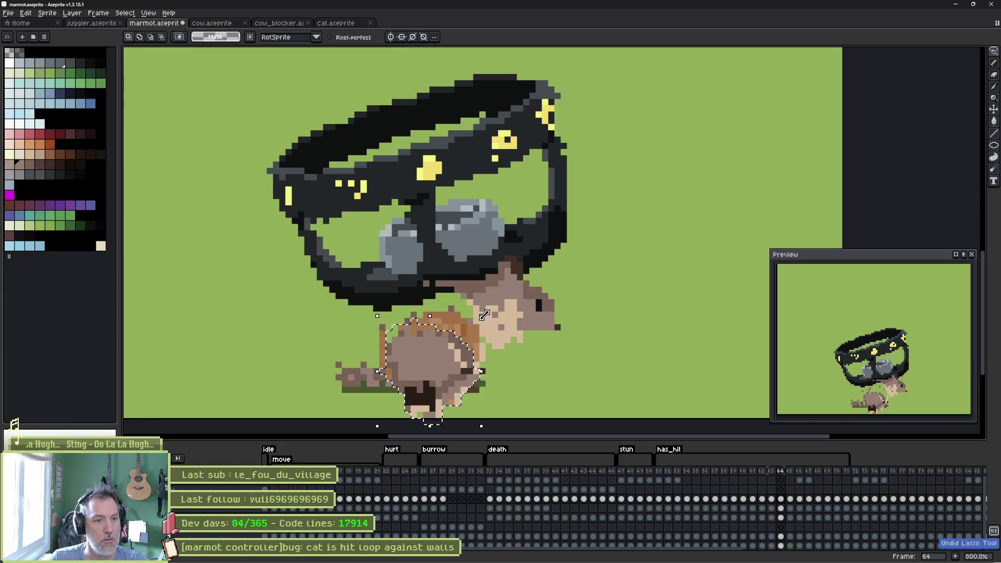
mouse_move(482, 329)
mouse_down()
mouse_move(495, 354)
mouse_move(462, 368)
mouse_up()
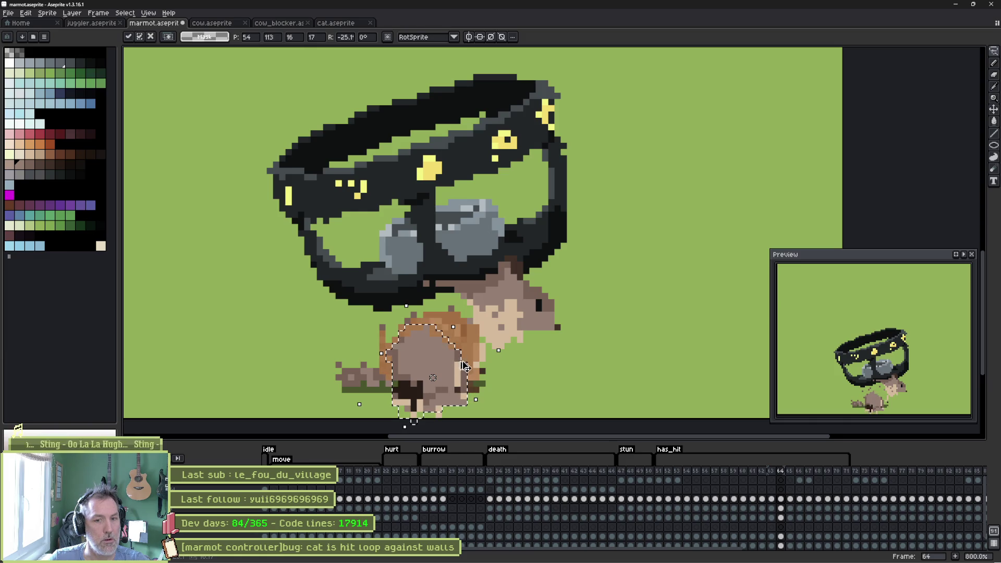
click(504, 349)
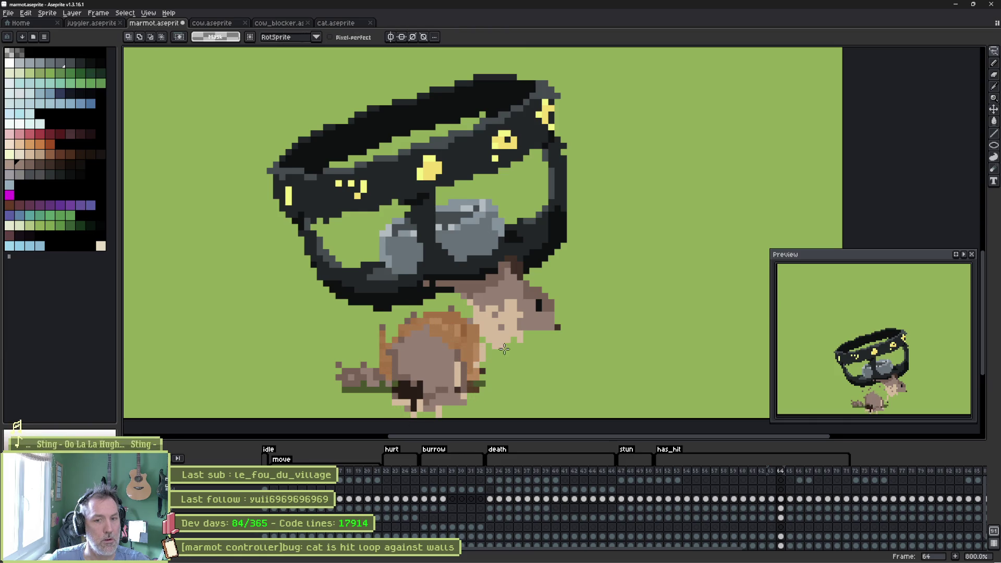
Review frames 65, 64 and 63, then return to frame 51 at the start of has_hit
click(791, 500)
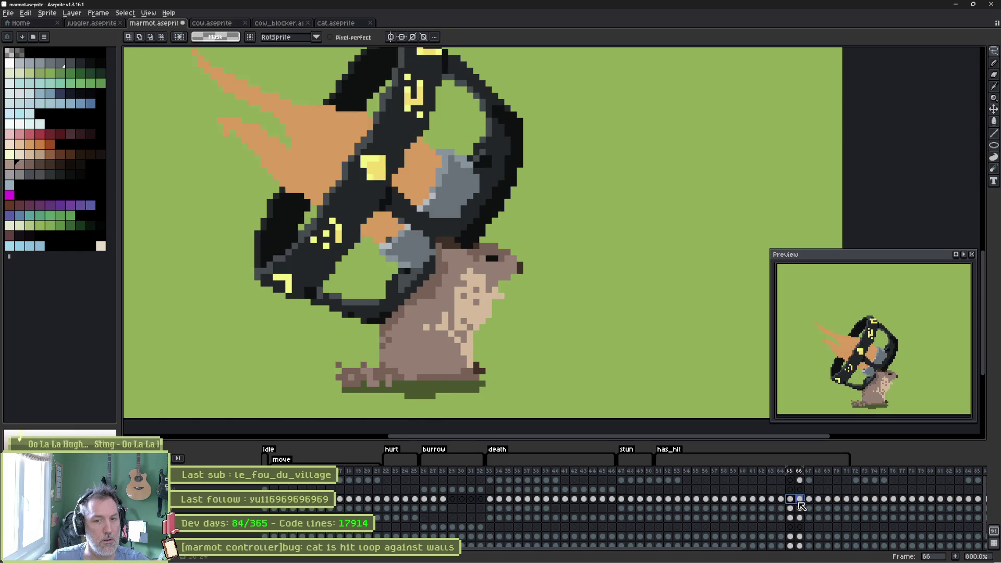
click(781, 499)
click(772, 500)
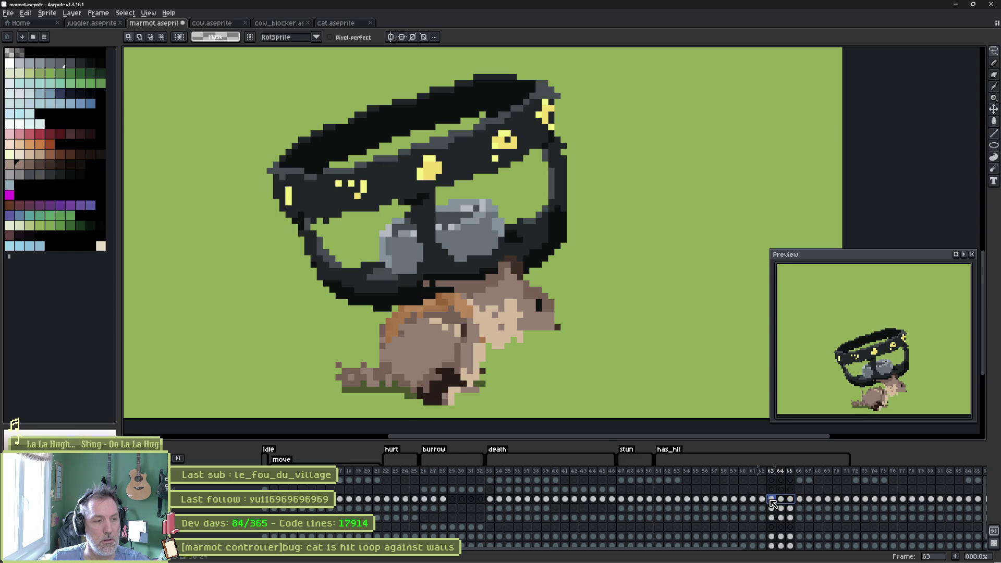
click(659, 471)
key(Return)
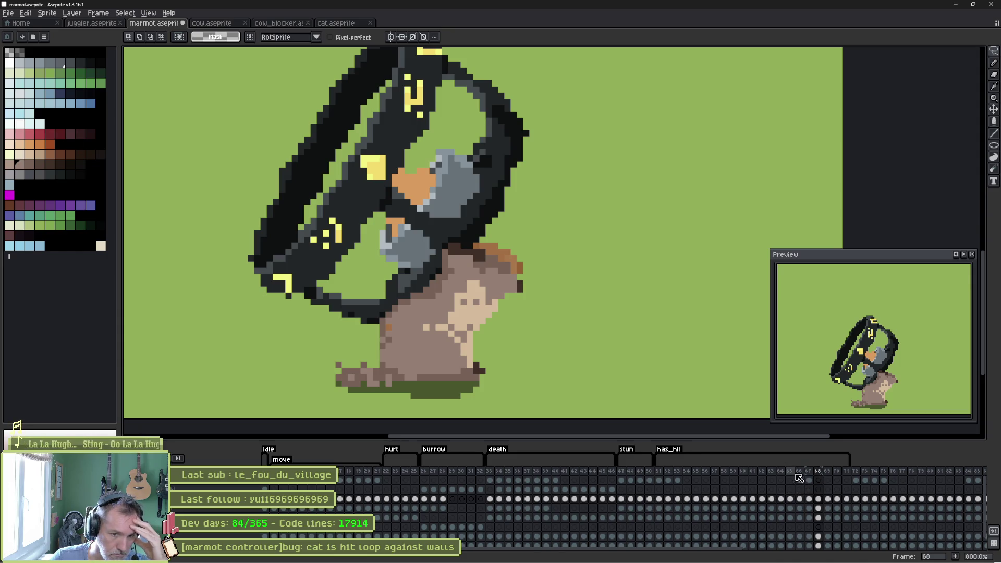
mouse_move(725, 472)
mouse_down()
mouse_move(777, 475)
mouse_move(673, 471)
mouse_move(782, 471)
mouse_move(667, 467)
mouse_up()
double_click(667, 459)
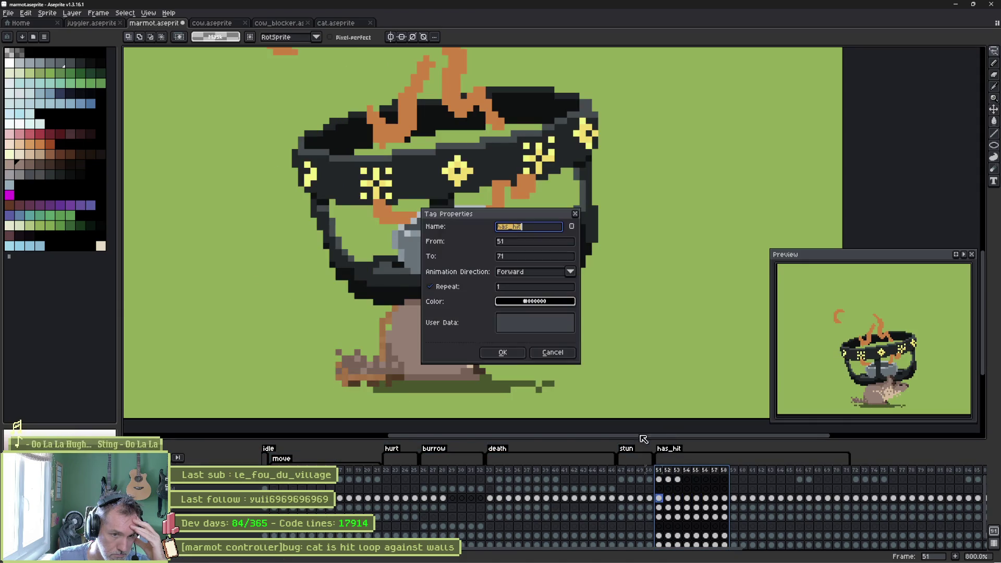
click(504, 354)
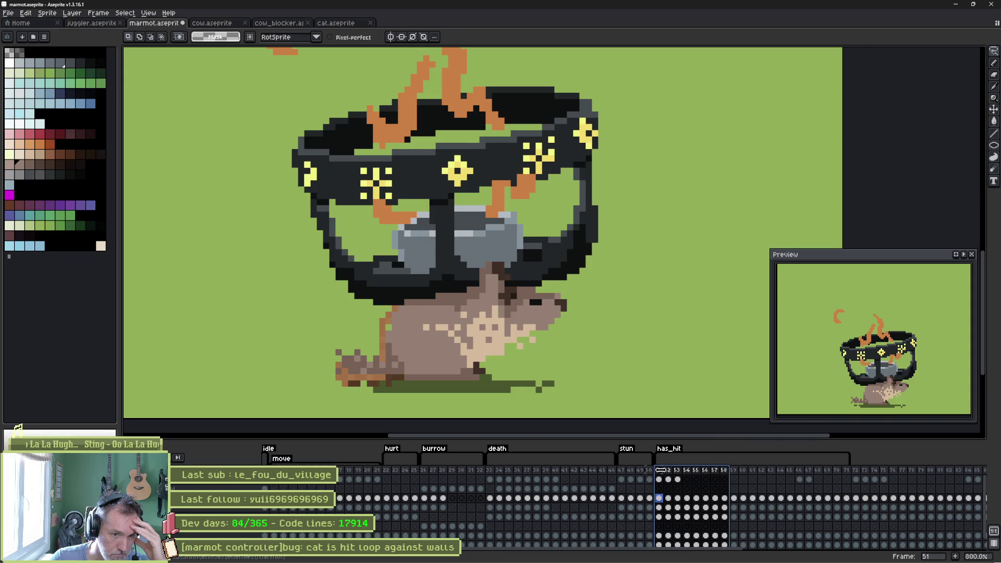
click(667, 470)
key(Left)
key(Right)
key(Left)
key(Return)
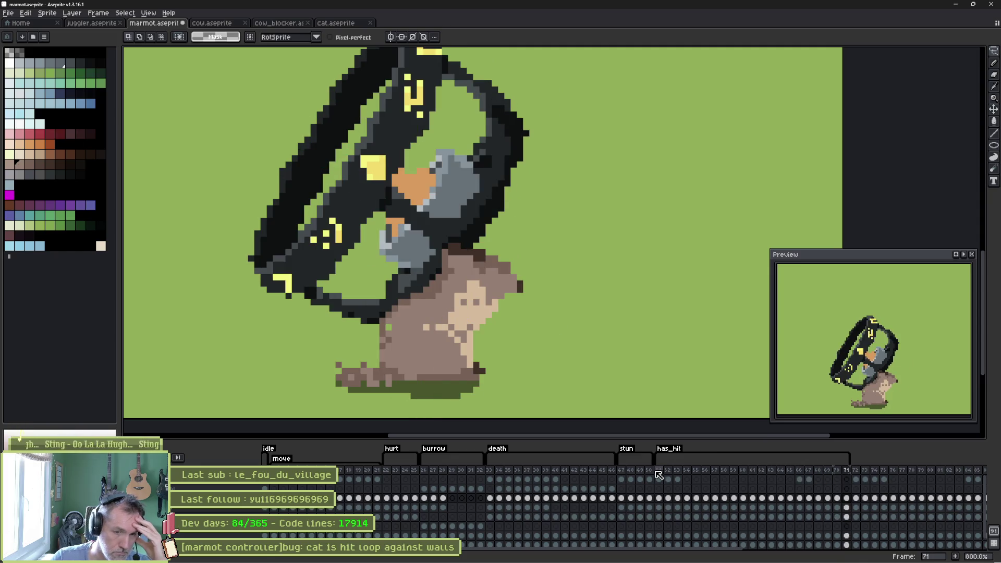
drag(658, 471, 698, 475)
key(Return)
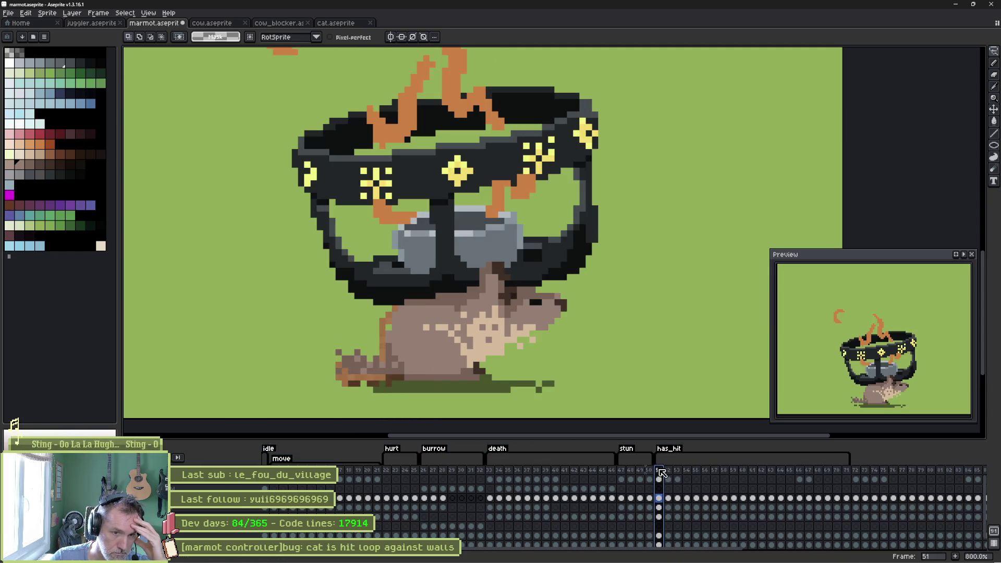
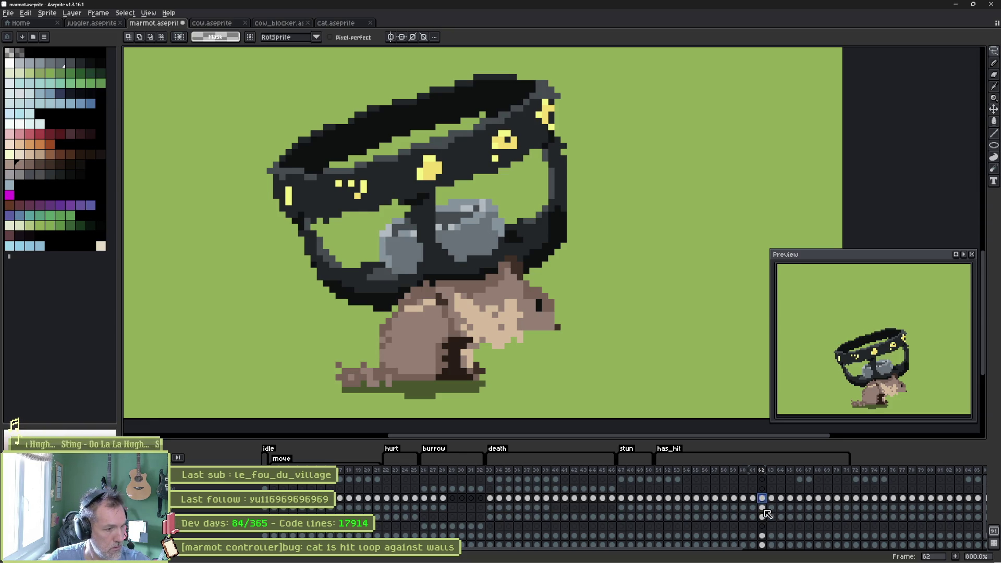
Add a new layer named fx above the selected layer
click(764, 526)
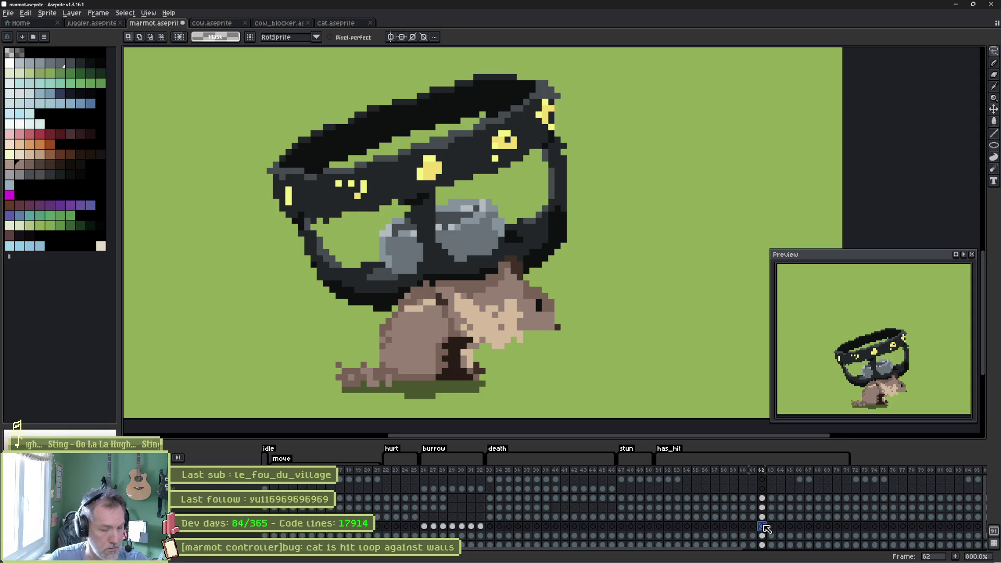
key(shift+n)
key(shift+p)
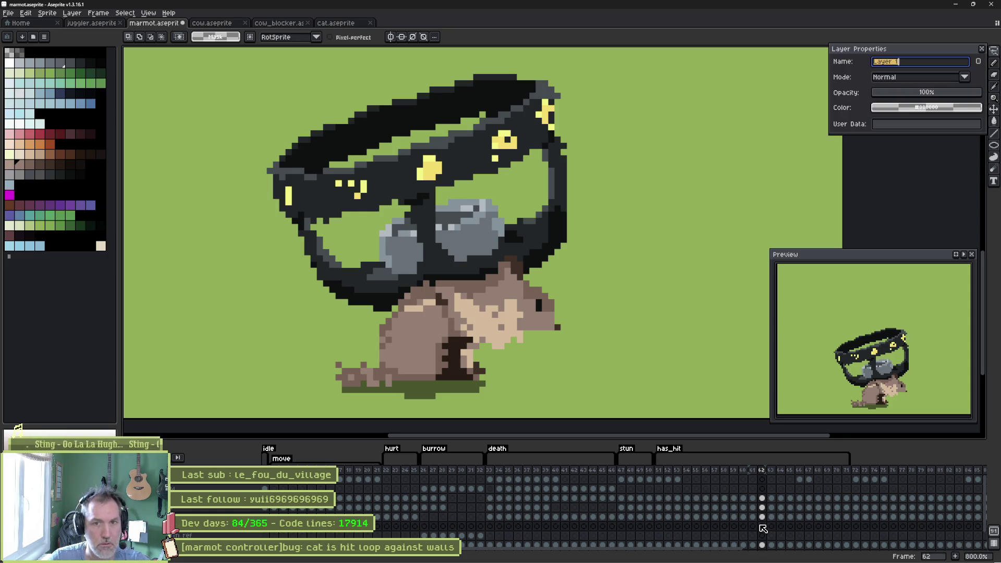
key(Return)
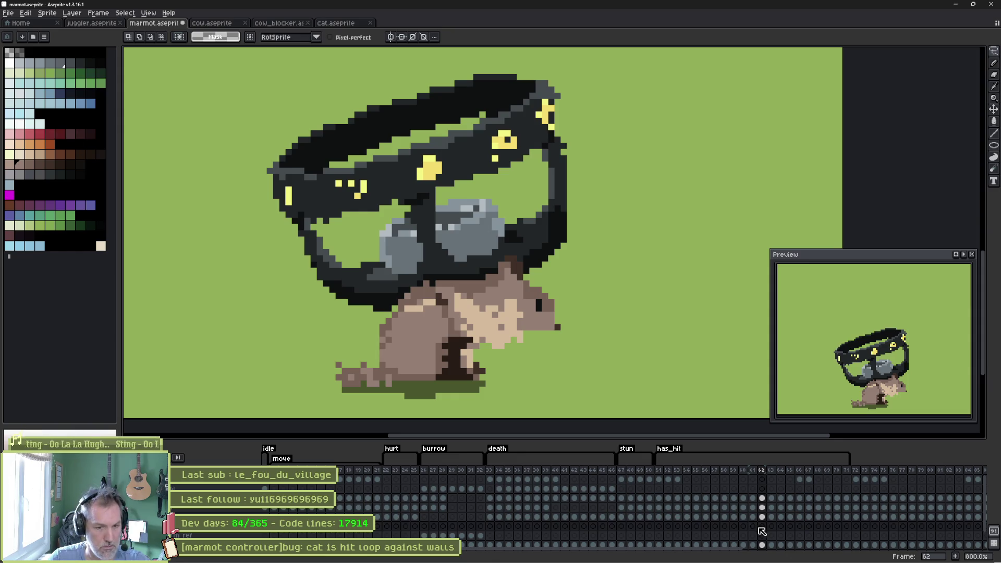
Draw white Pencil speed streaks trailing from the tail, legs and under the marmot on fx
key(b)
click(9, 63)
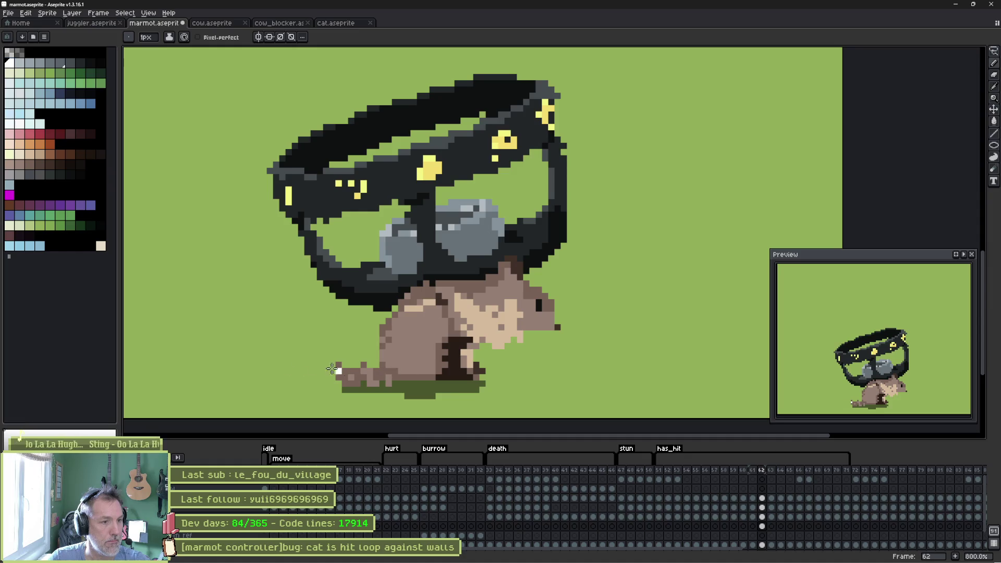
drag(342, 371, 239, 358)
drag(476, 359, 532, 339)
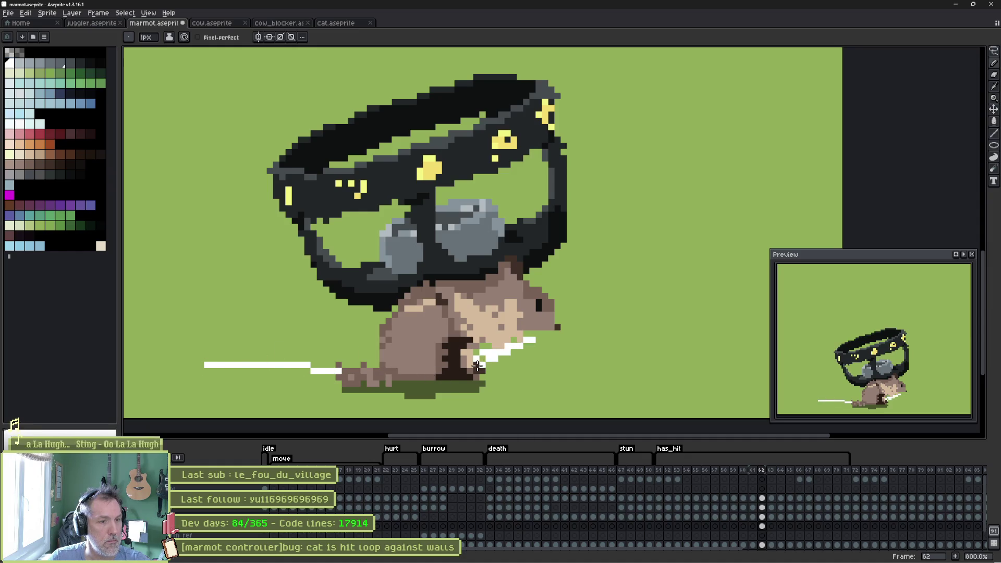
mouse_move(457, 376)
mouse_down()
mouse_move(557, 389)
mouse_move(417, 389)
mouse_move(513, 402)
mouse_up()
mouse_move(409, 396)
mouse_down()
mouse_move(348, 408)
mouse_move(381, 390)
mouse_move(221, 398)
mouse_move(373, 386)
mouse_up()
key(ctrl+z)
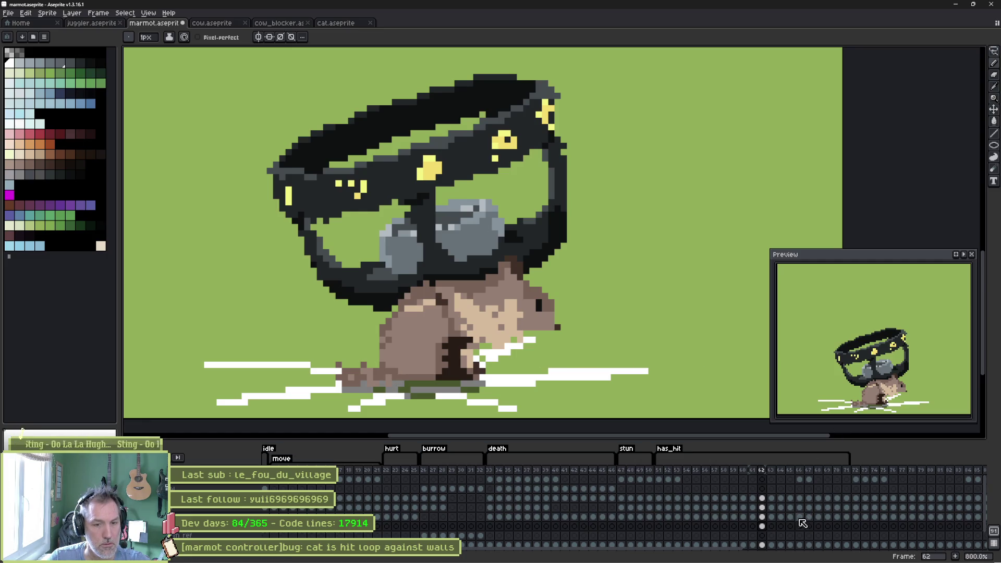
click(203, 527)
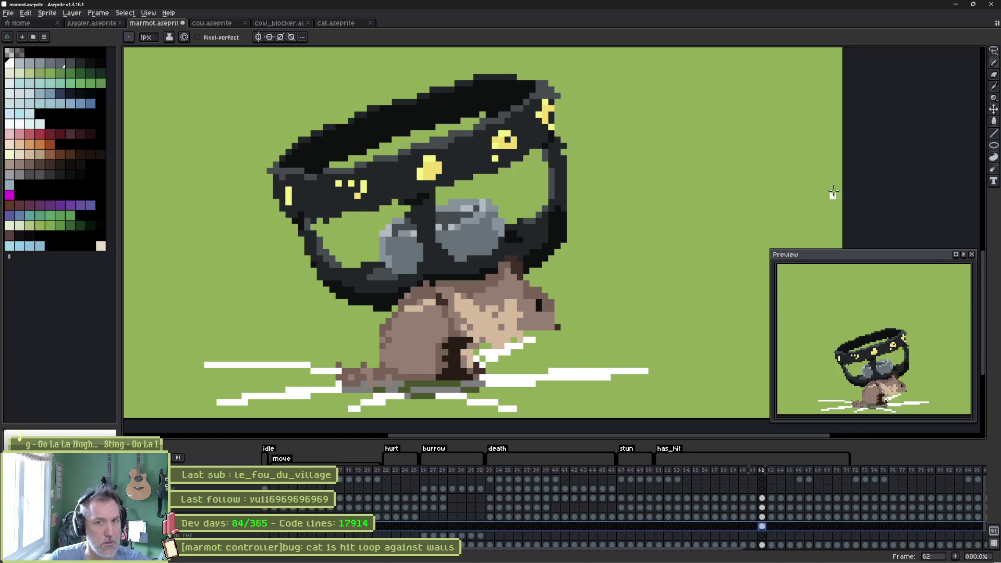
Lower the fx layer's opacity so the streaks turn translucent, then go to frame 63
double_click(209, 526)
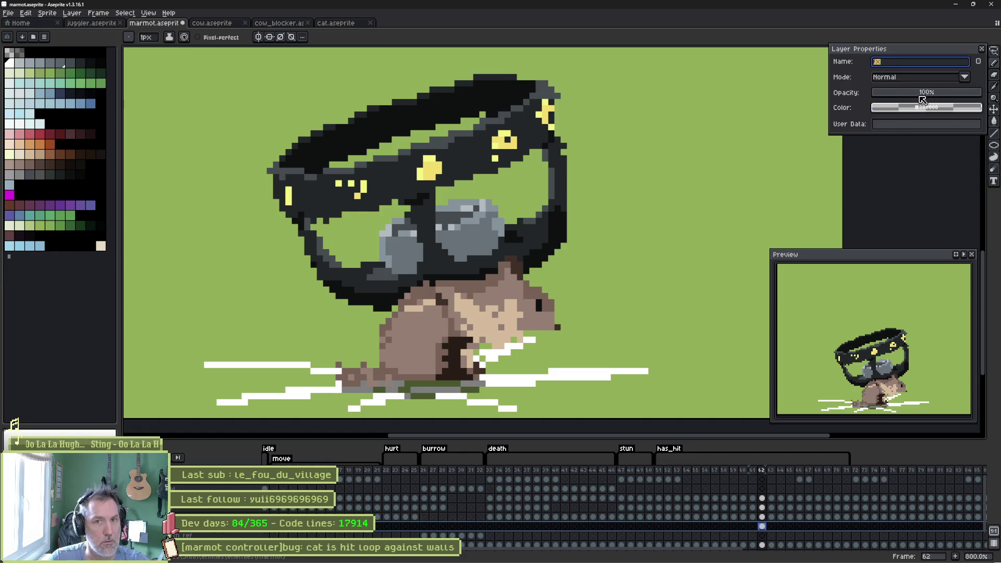
drag(914, 97, 923, 94)
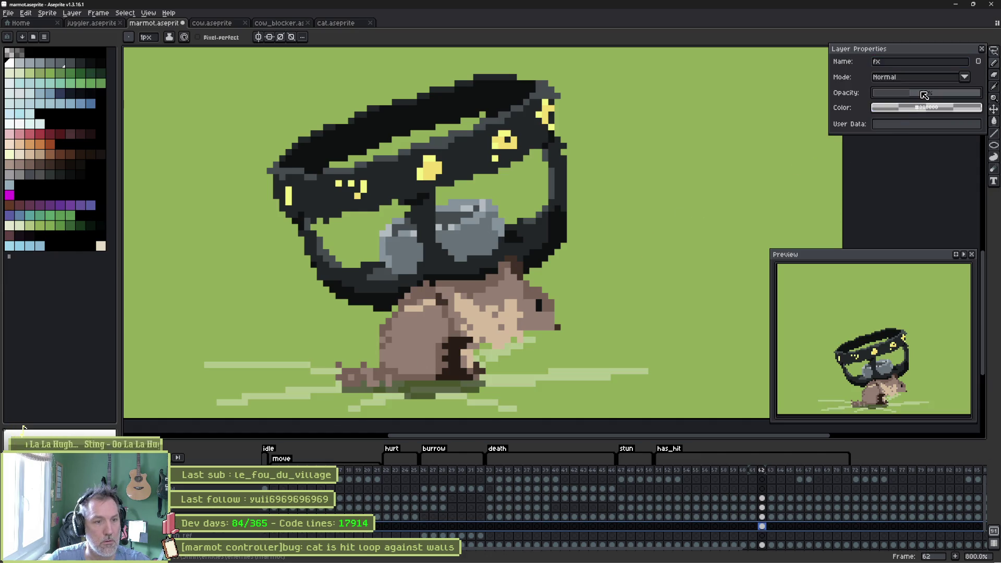
click(981, 49)
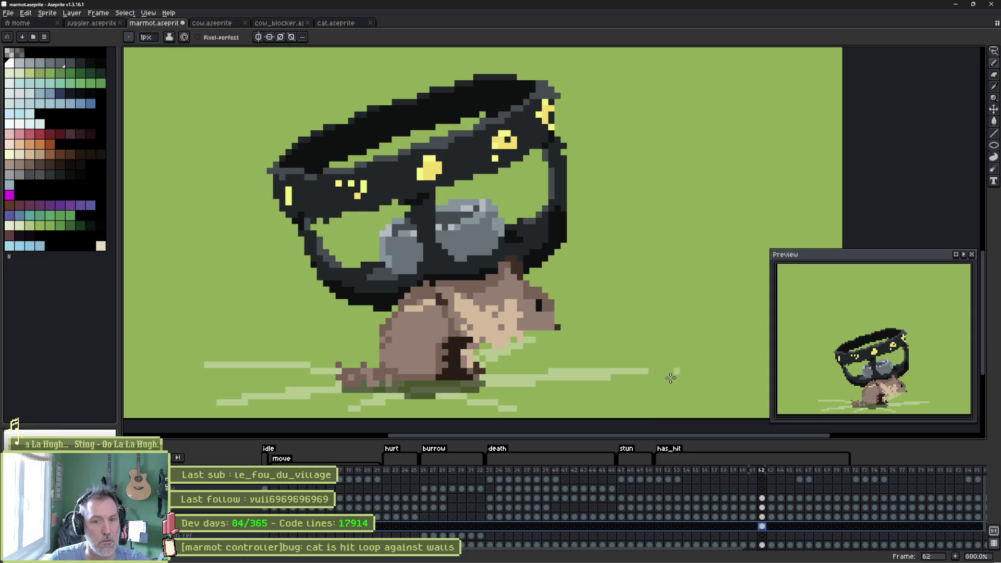
click(775, 529)
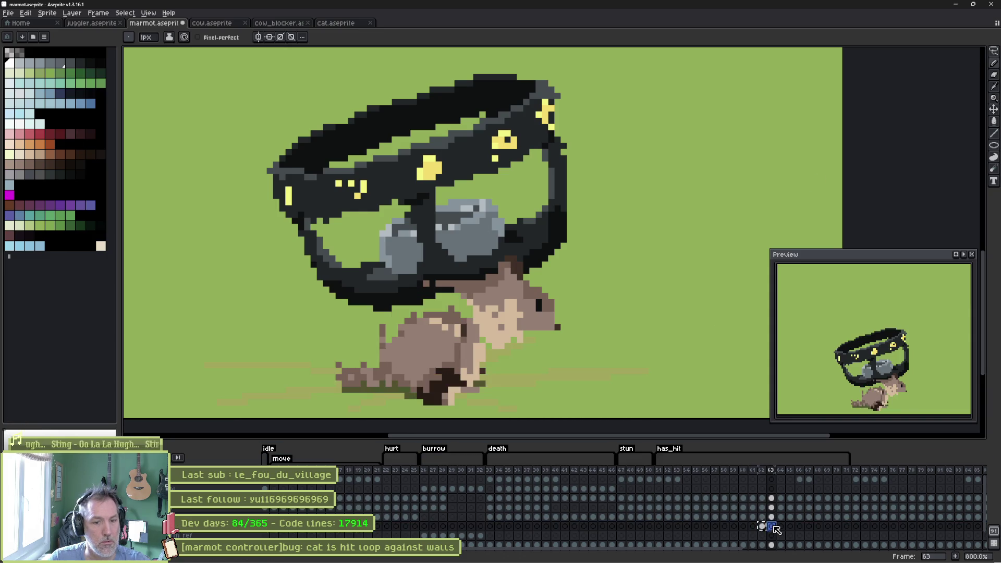
Erase parts of the ground streaks with a 5px eraser and repaint a stray pixel green
drag(487, 362, 473, 294)
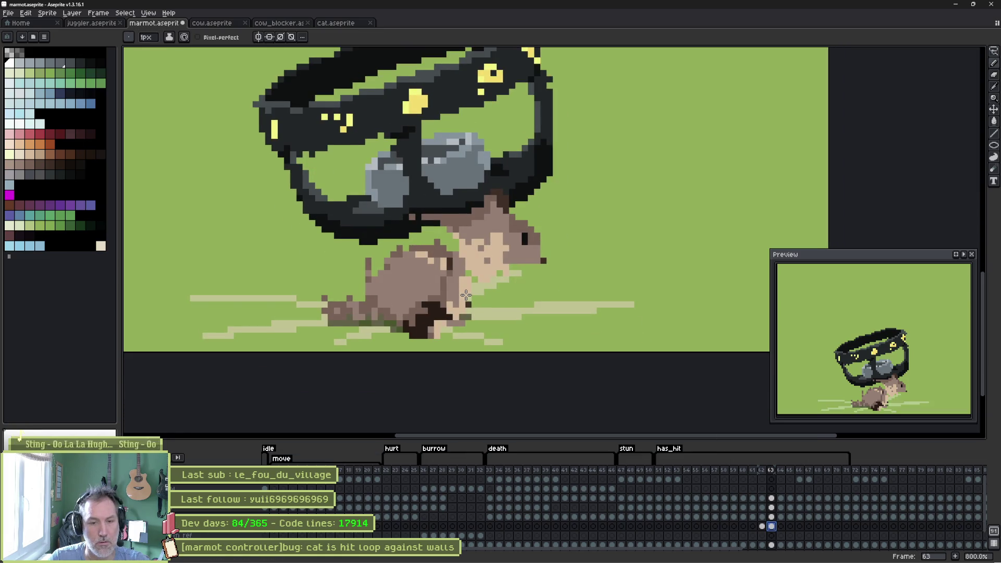
key(e)
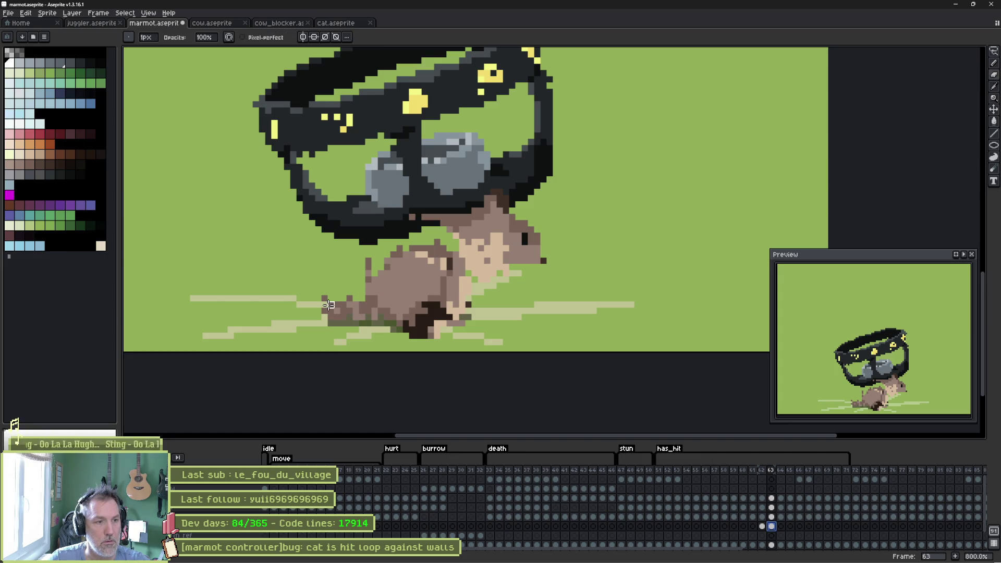
key(plus)
key(plus)
key(plus)
mouse_move(328, 305)
mouse_down()
mouse_move(272, 322)
mouse_move(546, 300)
mouse_up()
key(b)
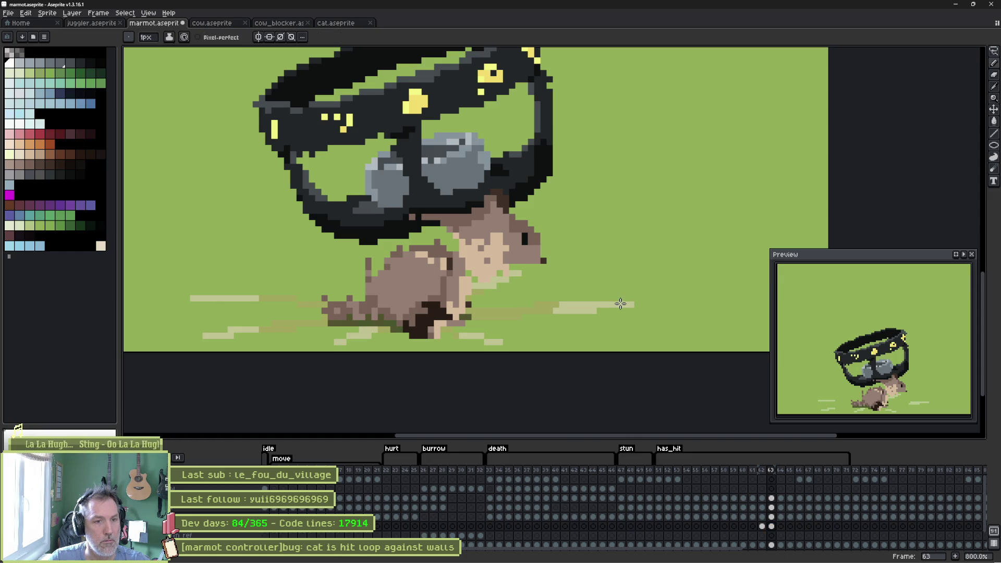
alt+click(519, 340)
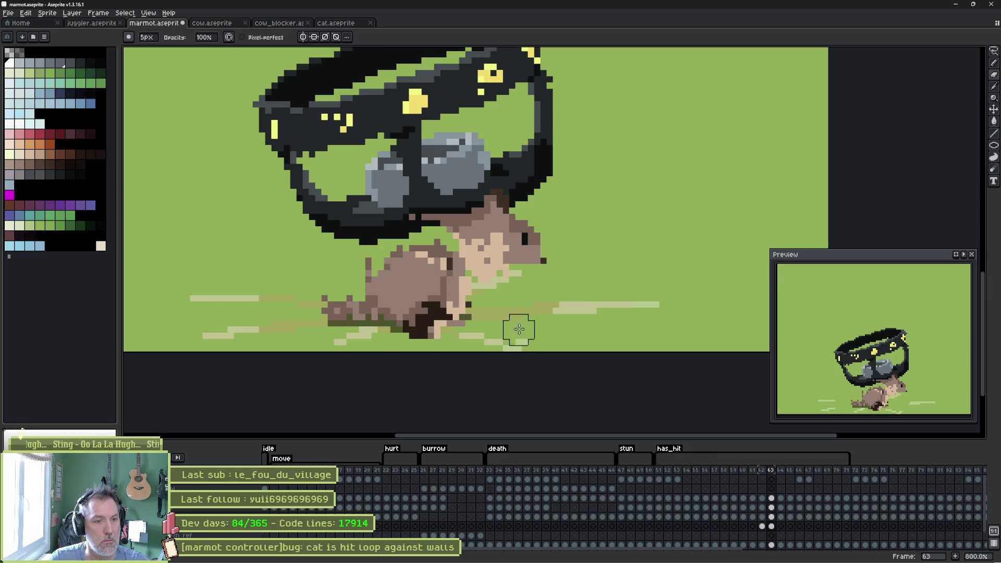
click(523, 345)
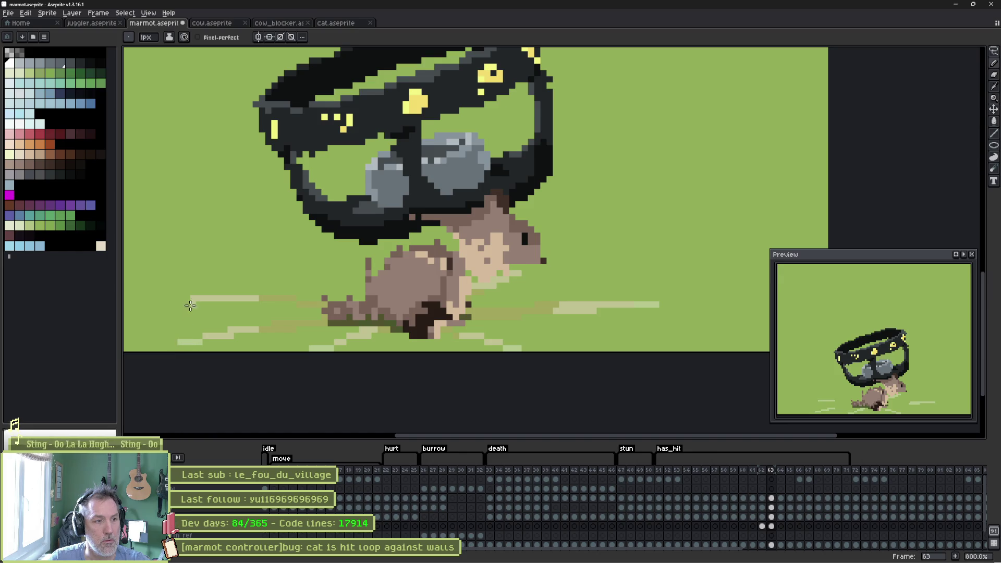
Play the animation, then step between frames 61–63 to check the streaks
key(Return)
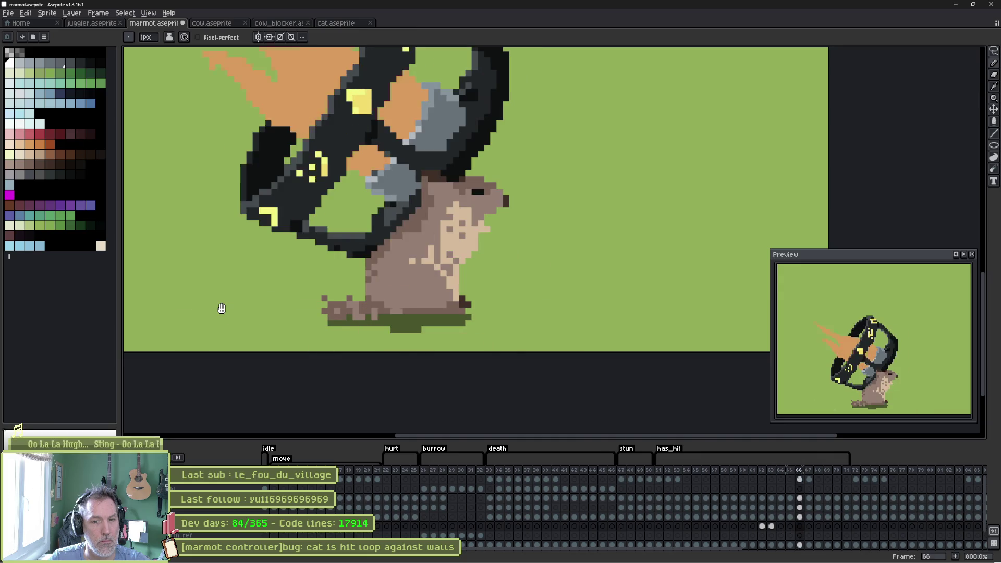
key(Return)
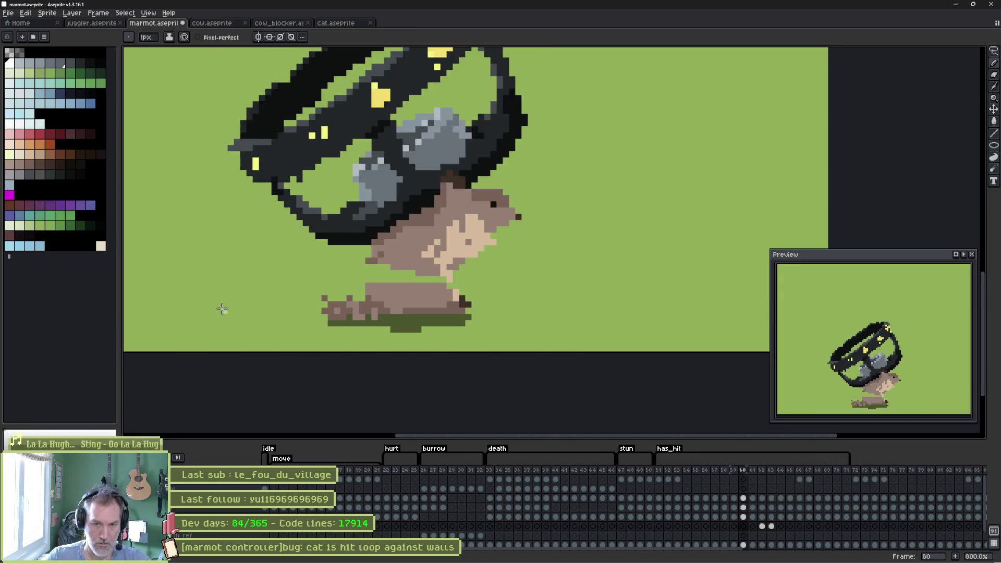
key(period)
key(period)
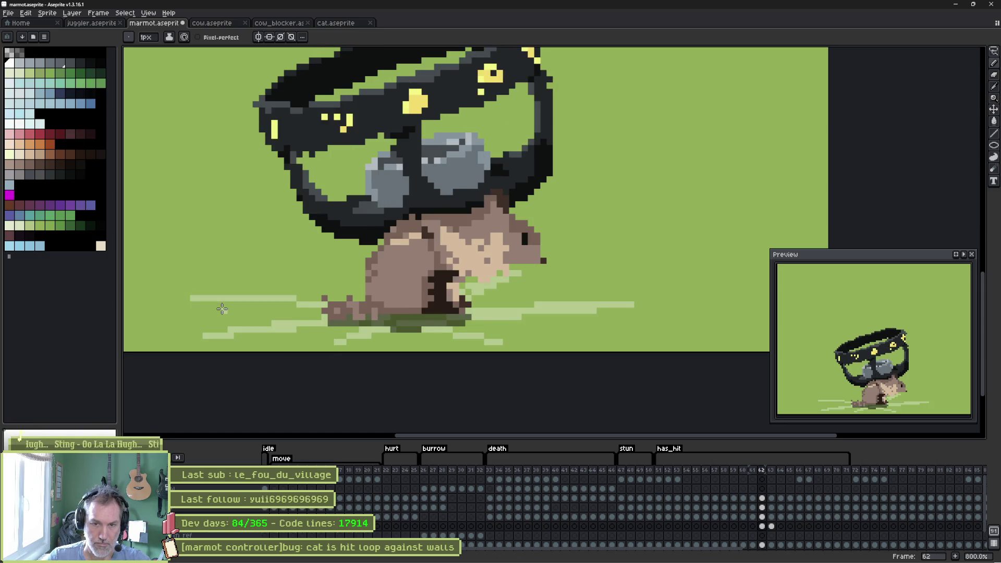
key(period)
key(comma)
key(comma)
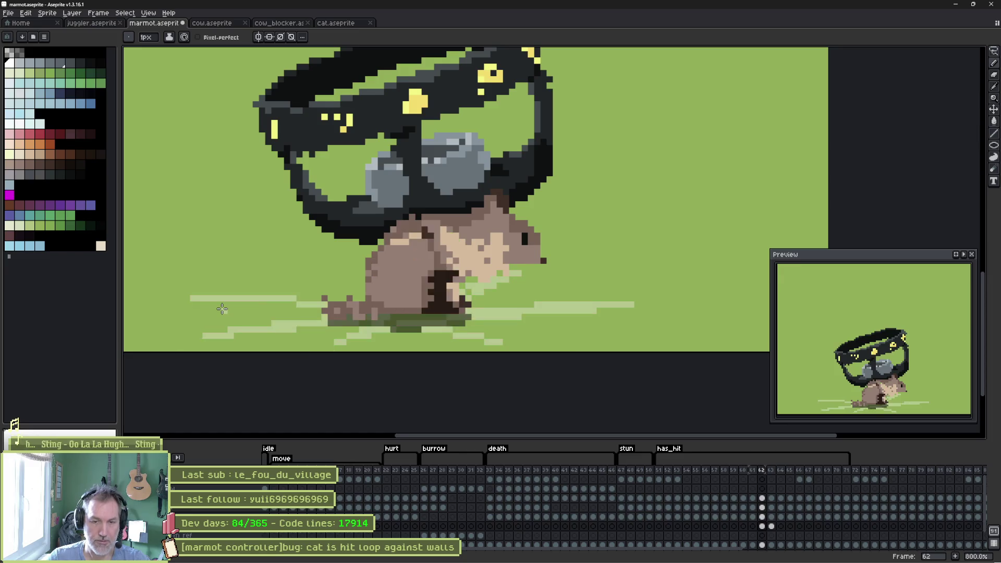
key(period)
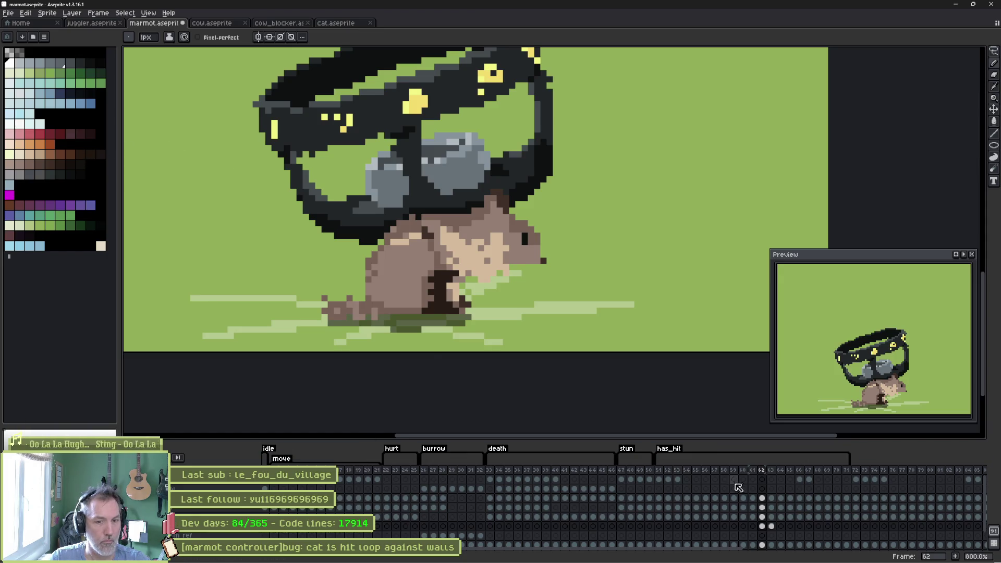
click(761, 480)
Draw orange strokes across and beside the grey rocks and on top of the dark ring
click(30, 143)
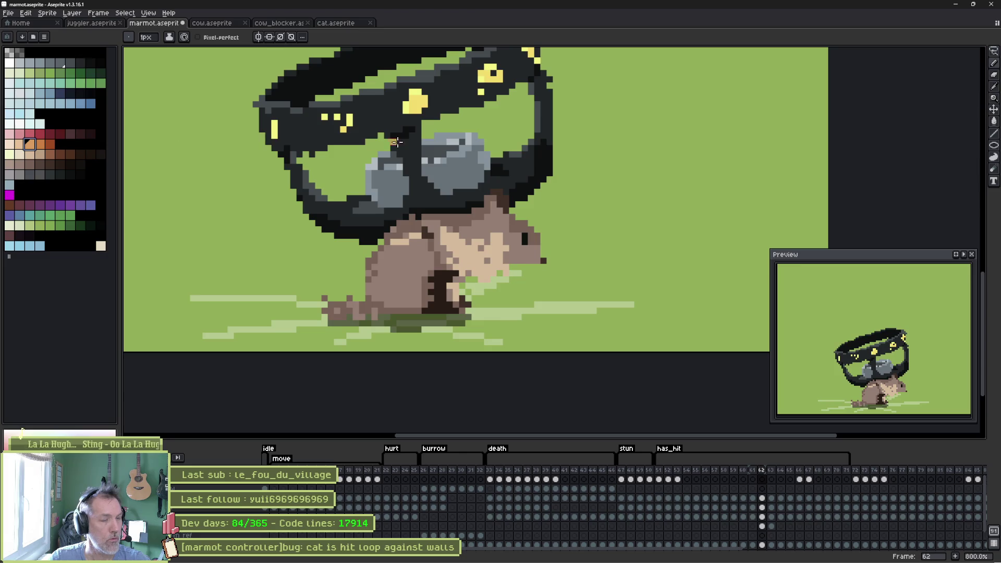
drag(440, 159, 420, 209)
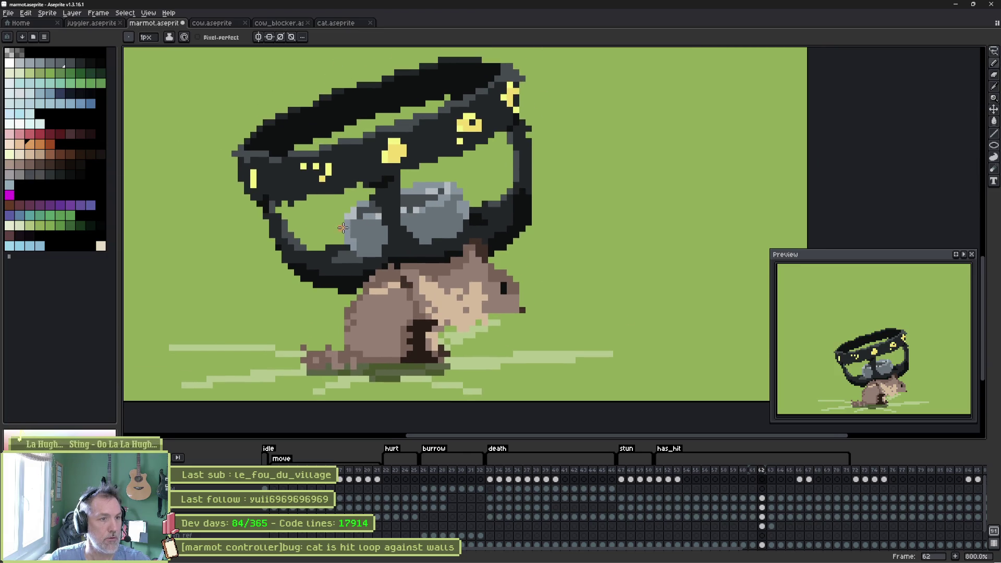
drag(319, 226, 272, 234)
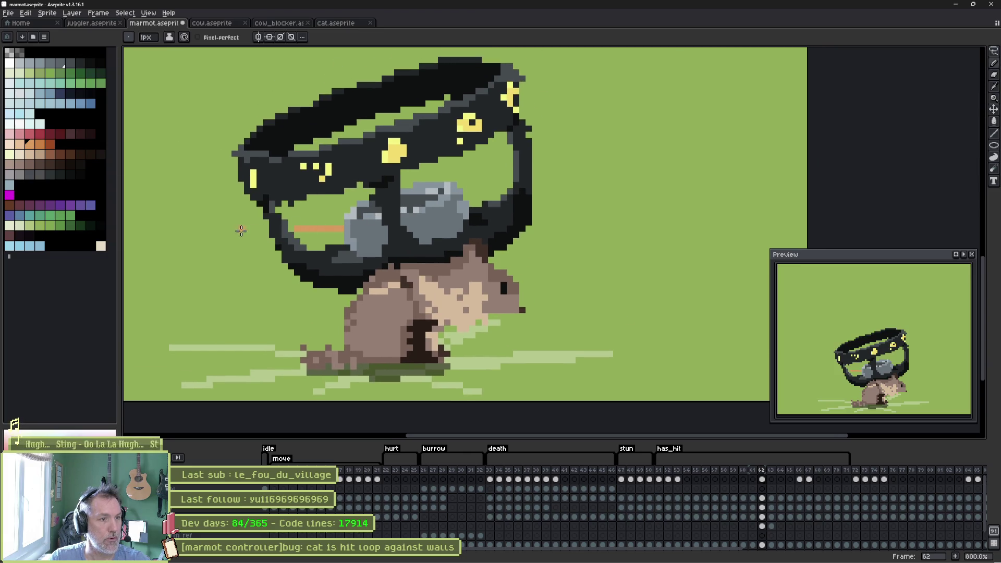
click(194, 228)
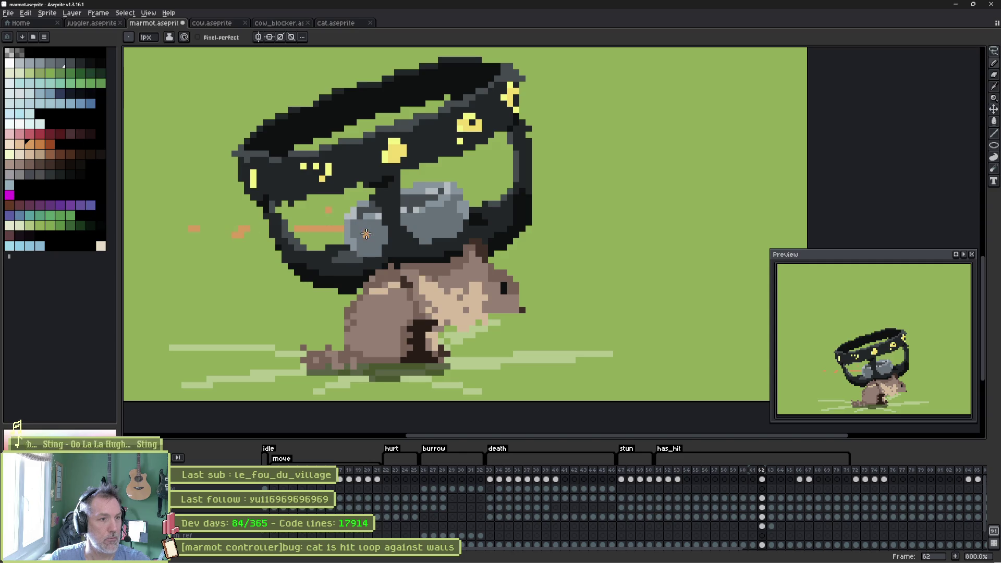
drag(366, 234, 300, 284)
drag(406, 224, 491, 249)
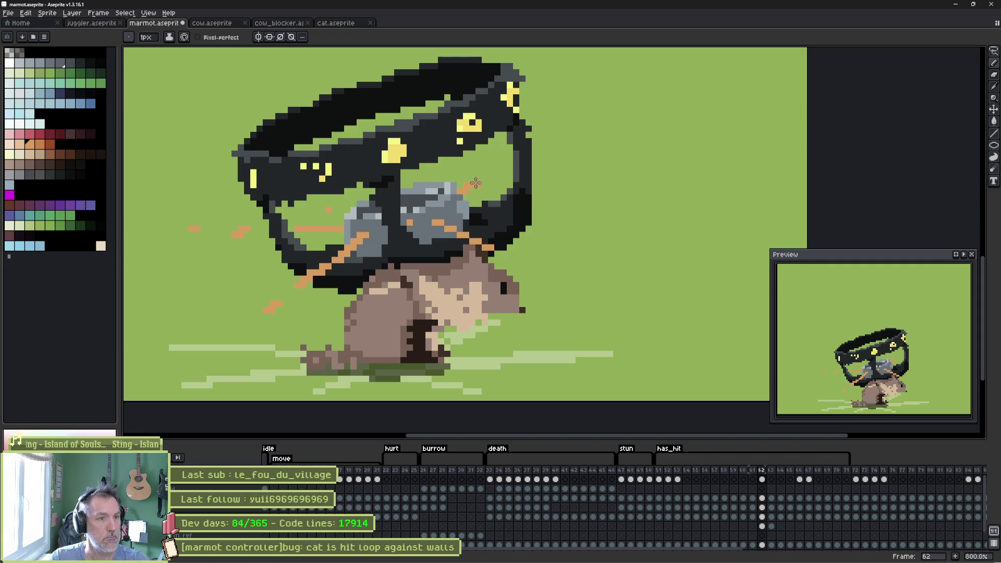
drag(428, 195, 452, 154)
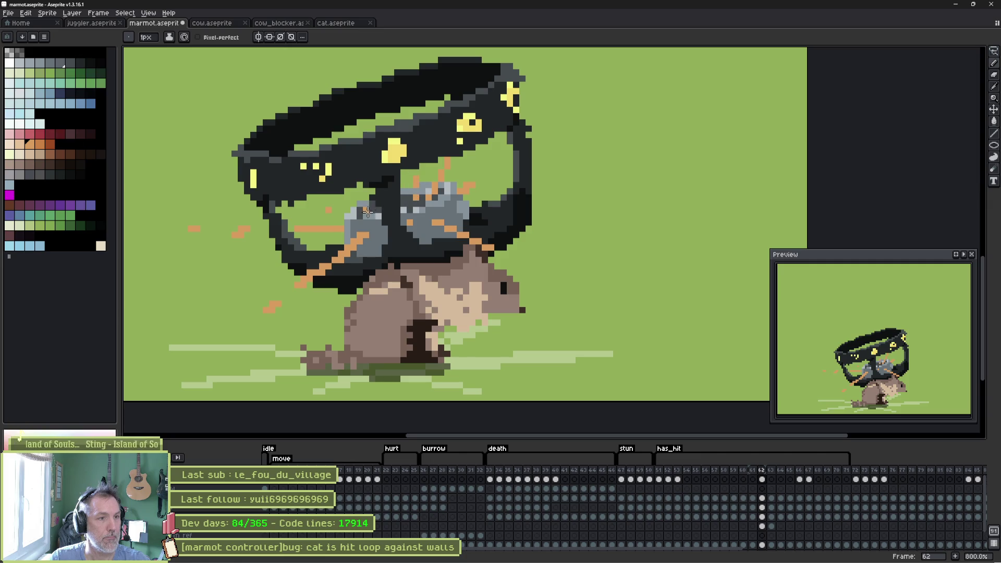
drag(301, 145, 277, 127)
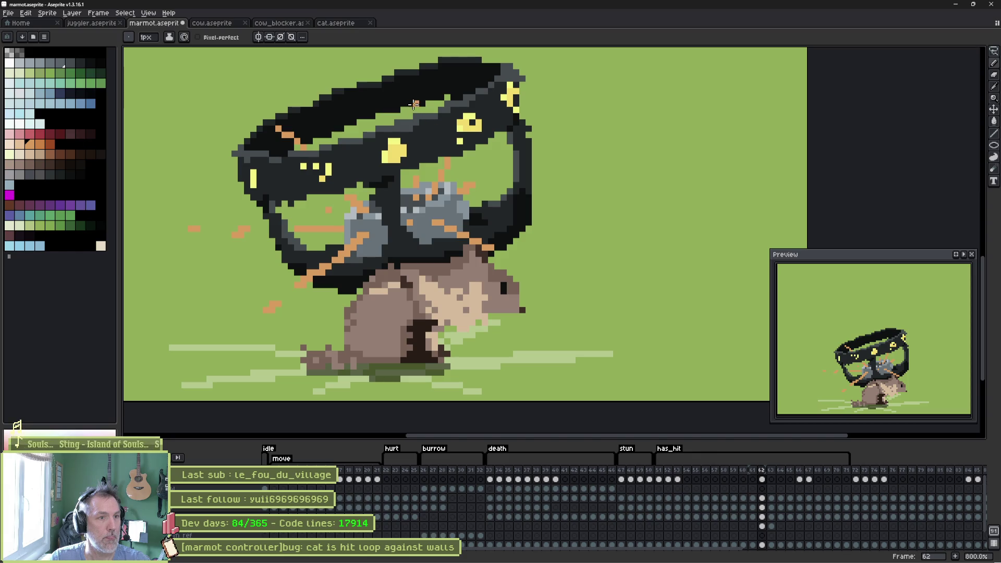
drag(417, 104, 421, 77)
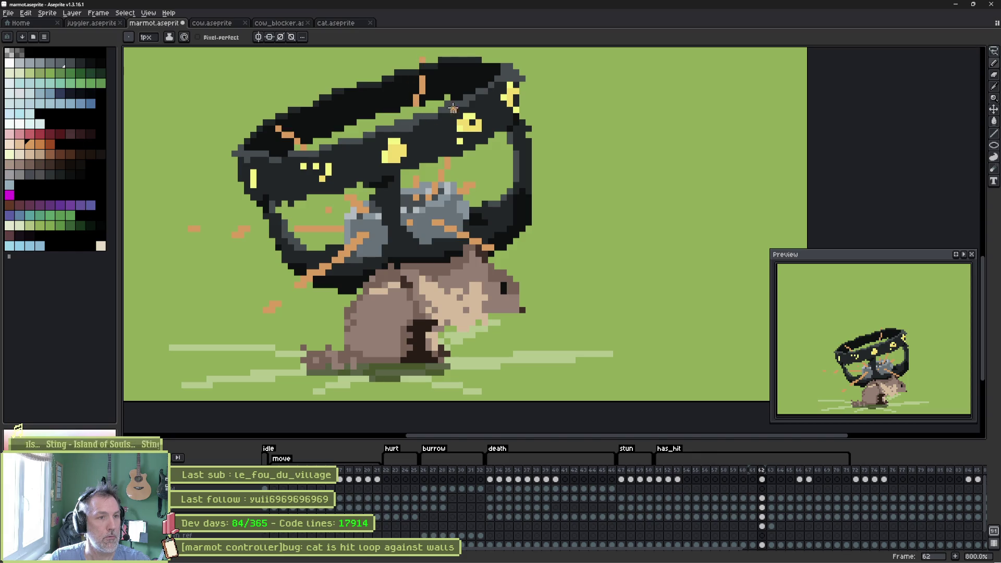
click(770, 480)
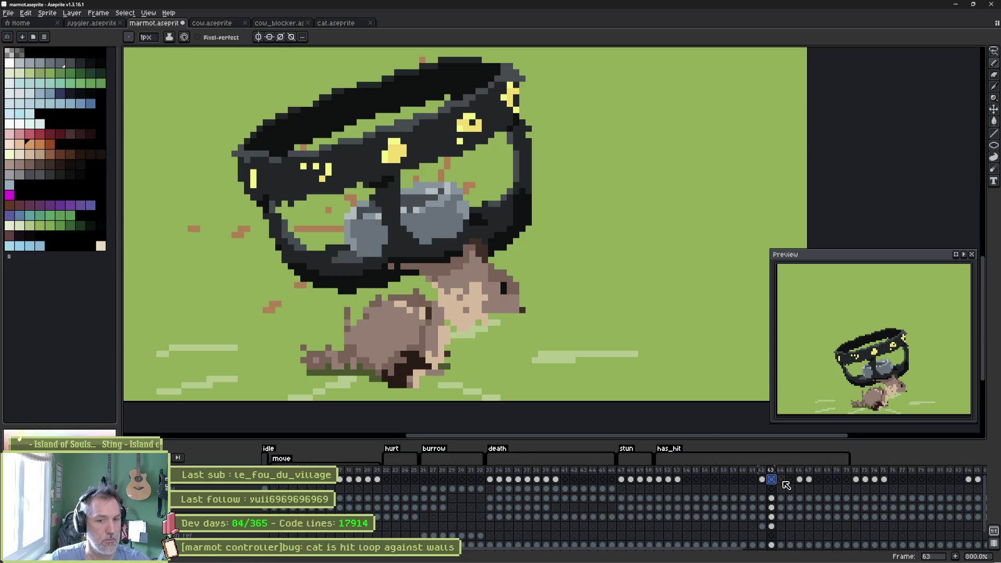
On frame 64, paint orange strokes over the grey rocks and flame pixels onto the ring
click(782, 480)
drag(358, 208, 354, 184)
mouse_move(442, 192)
mouse_down()
mouse_move(426, 168)
mouse_move(406, 206)
mouse_move(435, 191)
mouse_move(412, 195)
mouse_move(421, 177)
mouse_move(359, 203)
mouse_up()
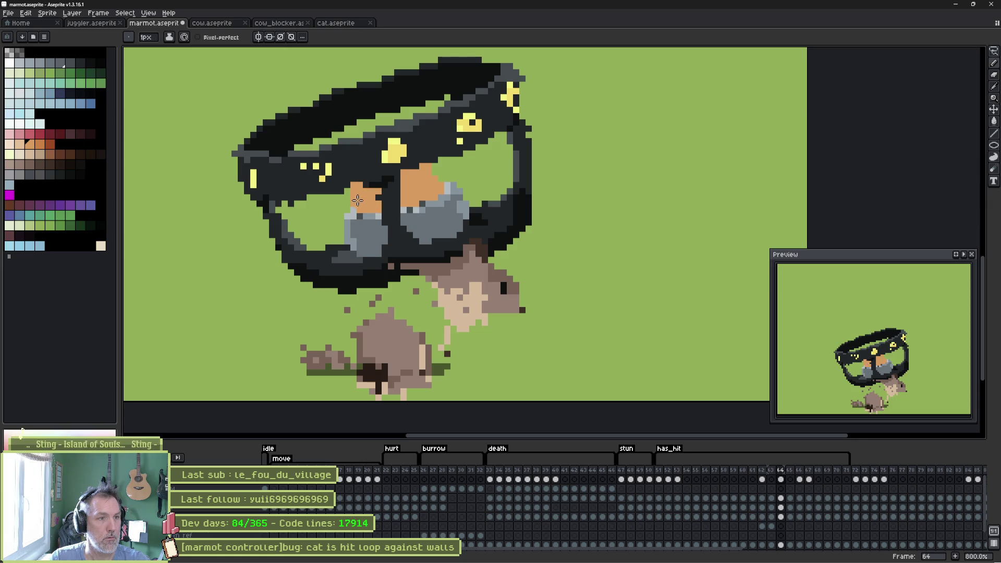
drag(373, 231, 360, 256)
drag(434, 220, 459, 260)
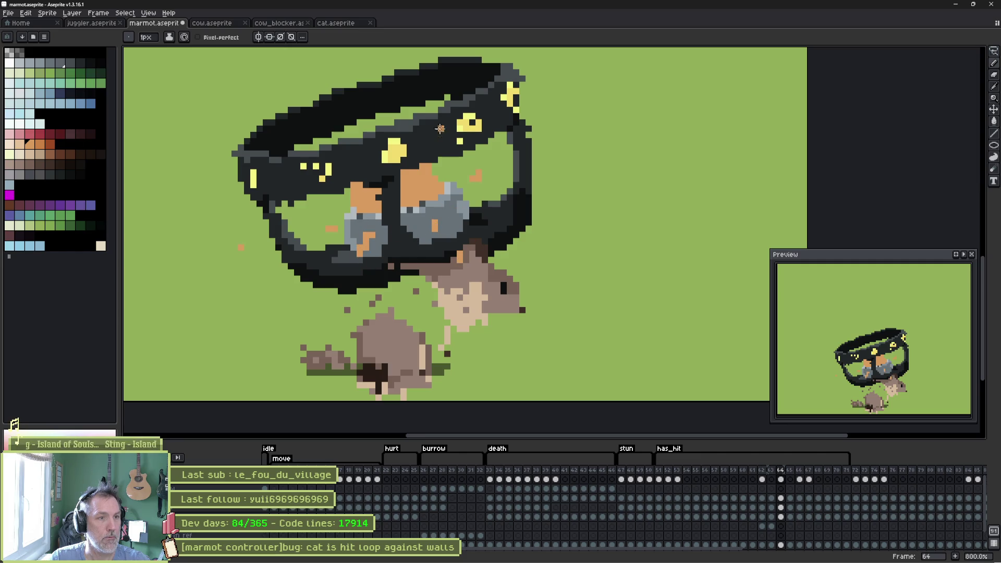
mouse_move(377, 112)
mouse_down()
mouse_move(395, 121)
mouse_move(382, 121)
mouse_up()
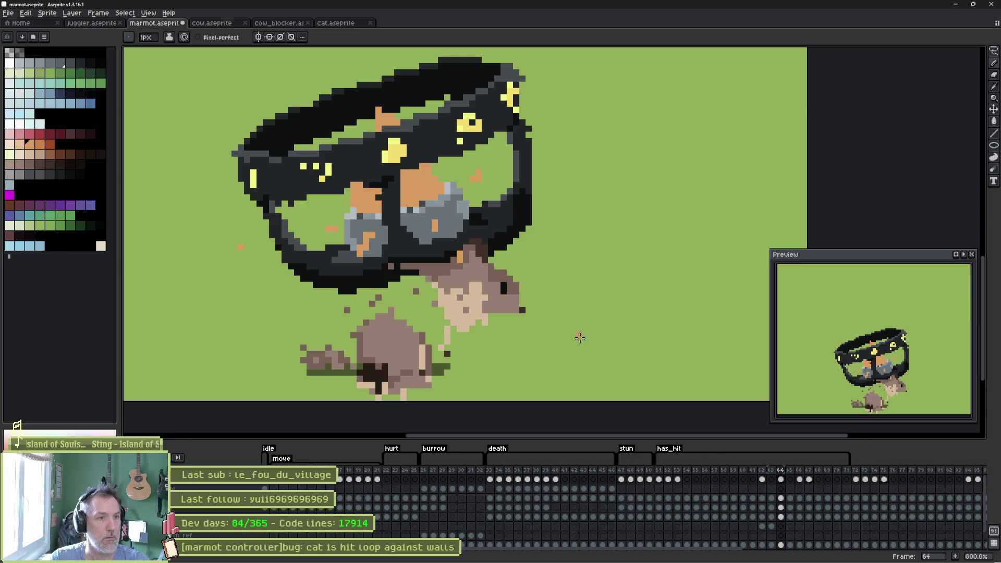
click(791, 479)
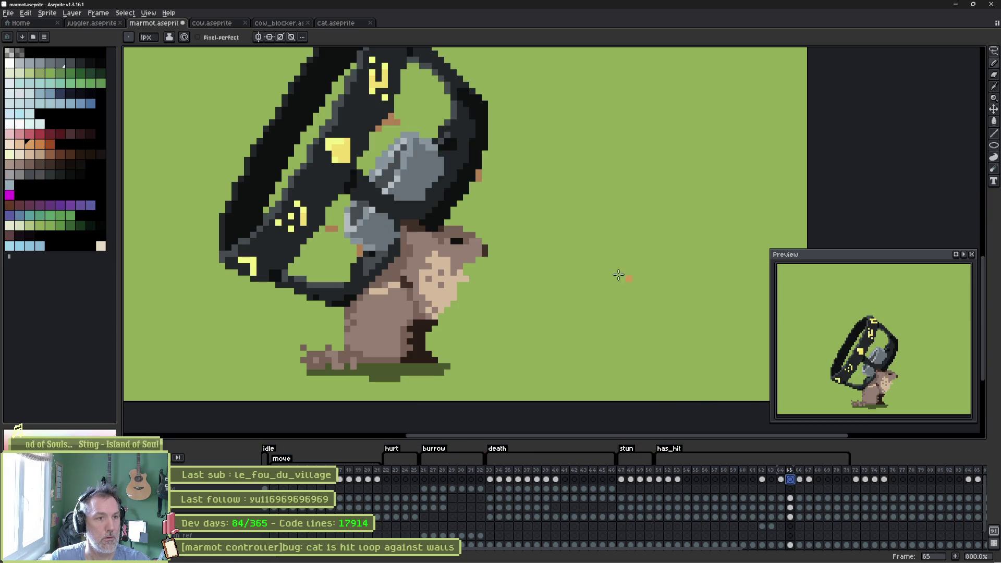
Outline two long orange flames along the grey rock and bucket-fill one of them
mouse_move(355, 221)
mouse_down()
mouse_move(454, 279)
mouse_move(433, 268)
mouse_up()
mouse_move(386, 230)
mouse_down()
mouse_move(244, 146)
mouse_move(384, 194)
mouse_move(396, 180)
mouse_move(441, 182)
mouse_up()
mouse_move(502, 197)
mouse_down()
mouse_move(477, 249)
mouse_move(458, 225)
mouse_up()
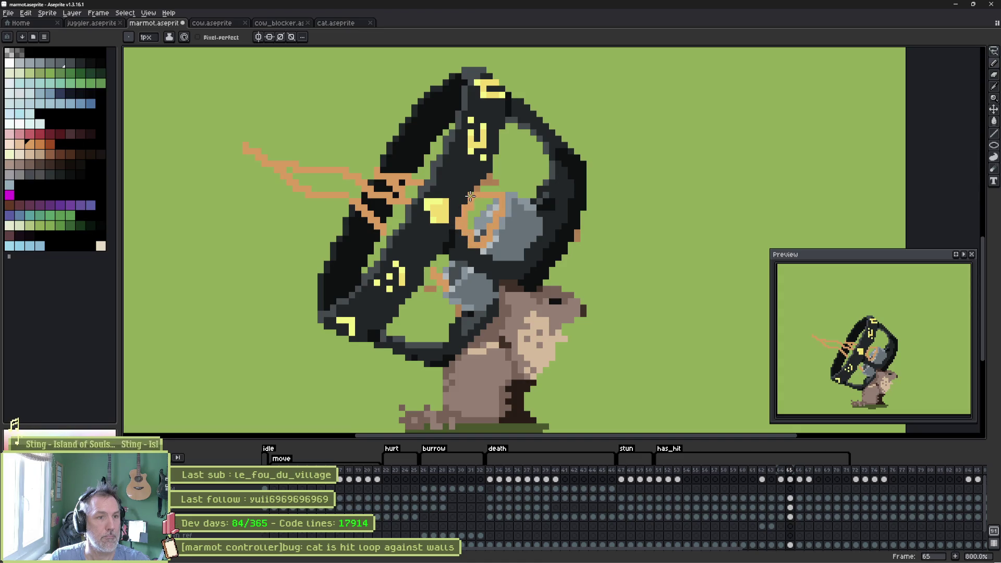
key(g)
click(477, 211)
key(b)
Outline another flame region and fill it and the remaining green gaps with orange
mouse_move(440, 256)
mouse_down()
mouse_move(466, 267)
mouse_move(448, 285)
mouse_up()
key(g)
click(453, 269)
key(b)
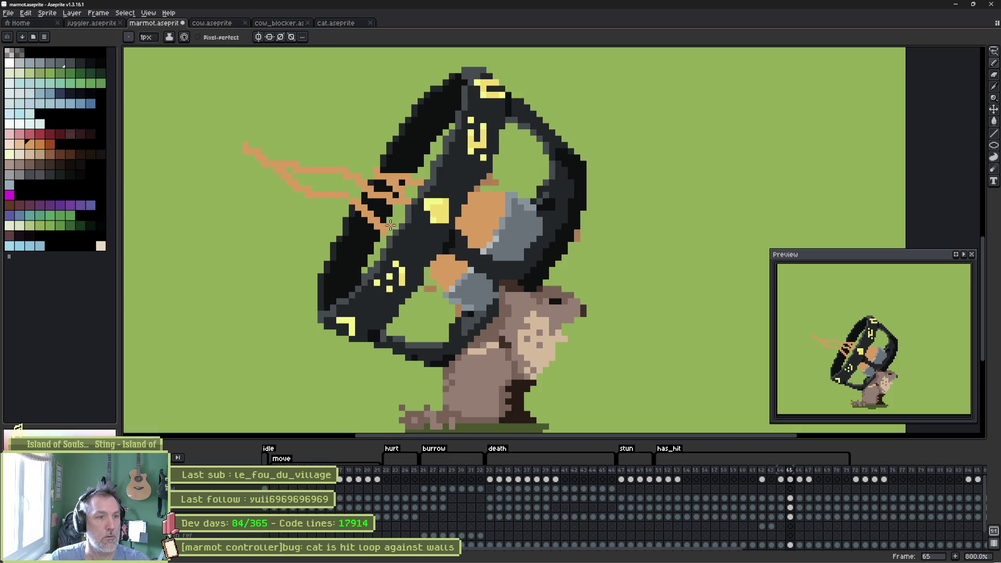
key(g)
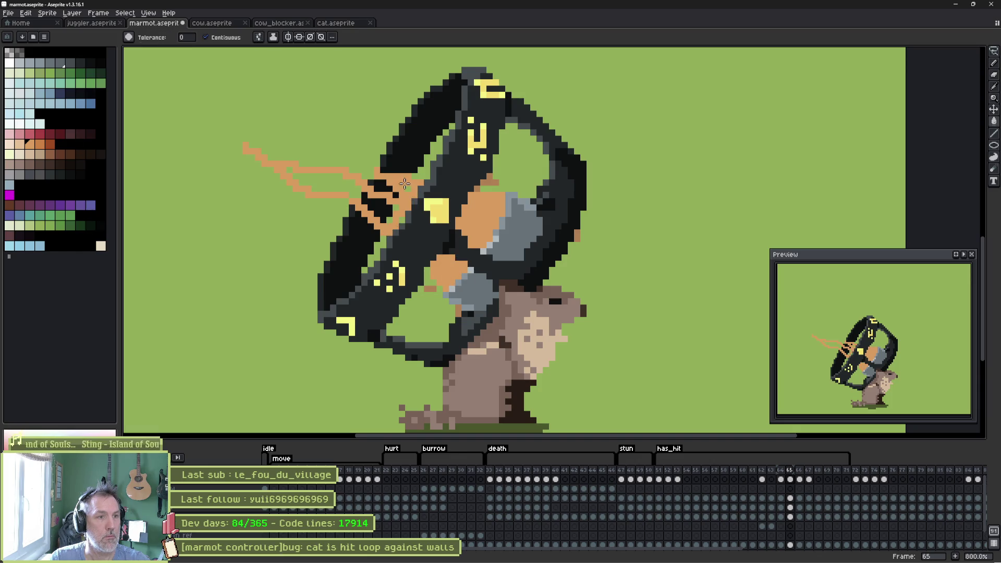
click(385, 206)
key(b)
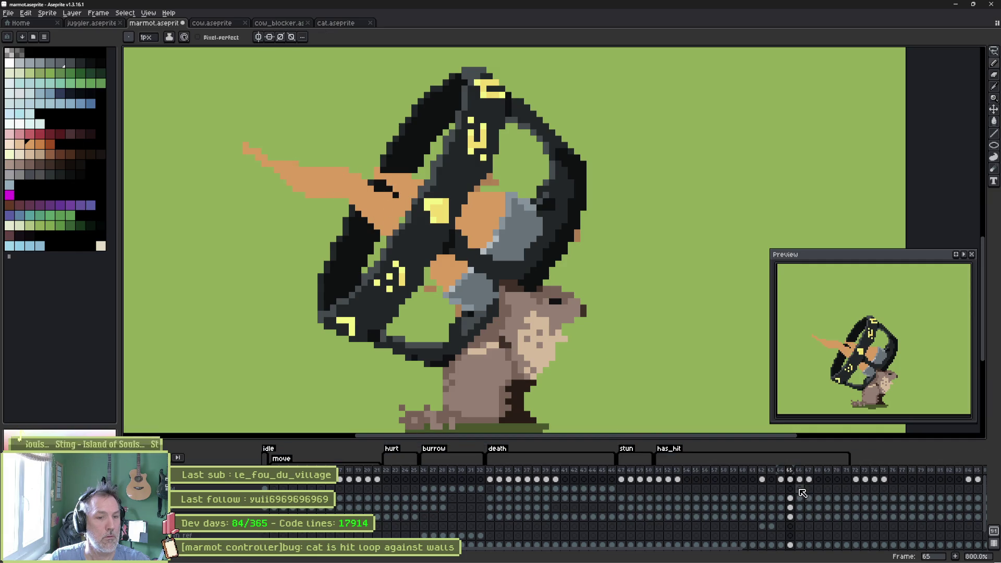
Delete frames 65–70 from the timeline and return to frame 63
mouse_move(802, 480)
mouse_down()
mouse_move(811, 483)
mouse_move(773, 483)
mouse_move(786, 485)
mouse_move(790, 471)
mouse_move(838, 474)
mouse_up()
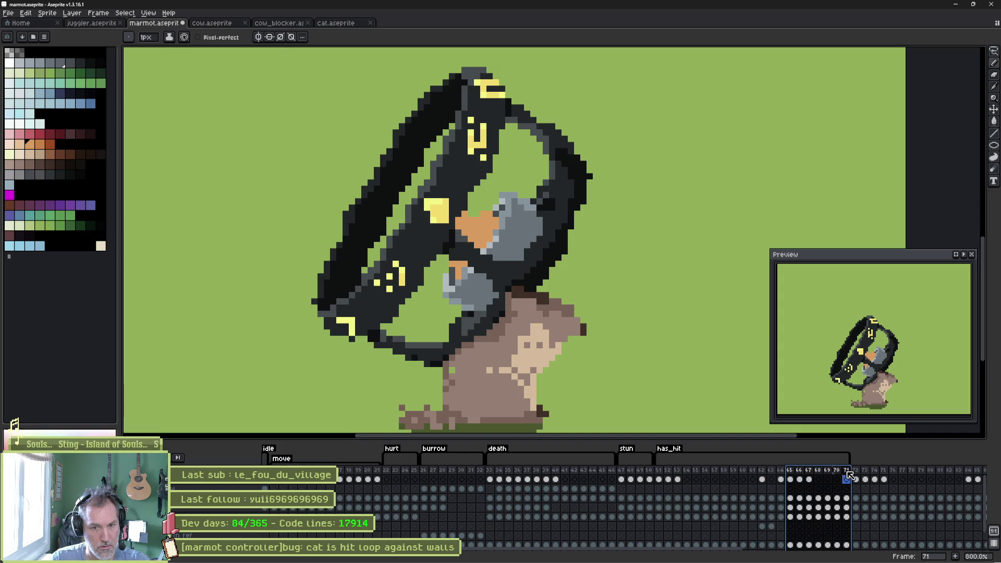
key(Delete)
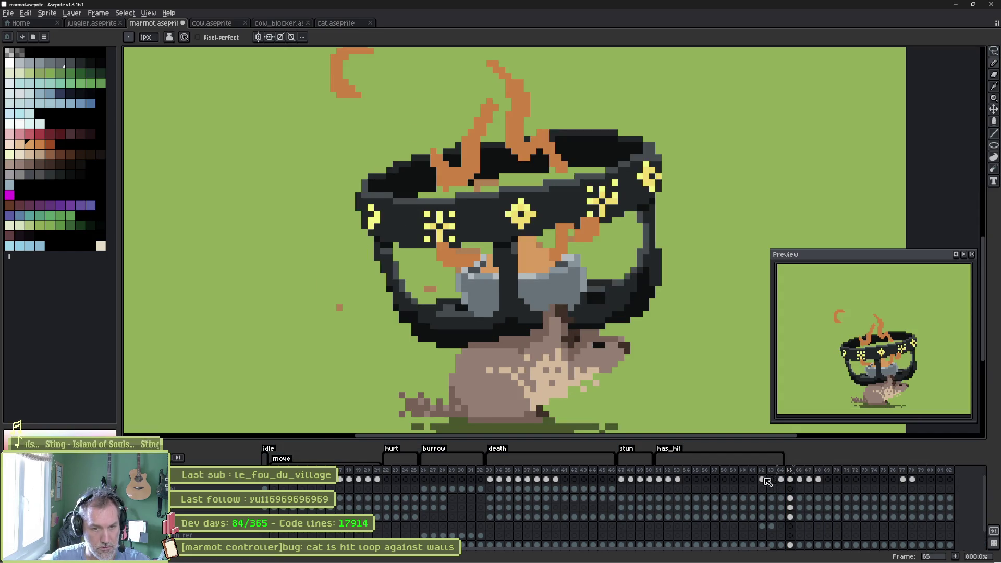
click(762, 471)
click(772, 478)
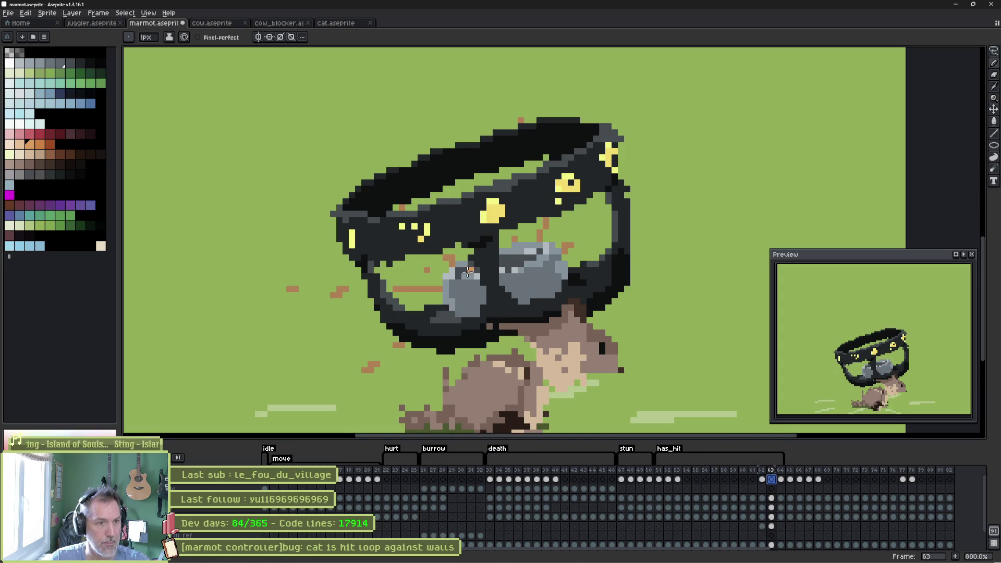
Paint orange flecks over the grey rocks in frame 63, then move to frame 64
mouse_move(472, 268)
mouse_down()
mouse_move(463, 264)
mouse_move(507, 265)
mouse_move(551, 244)
mouse_up()
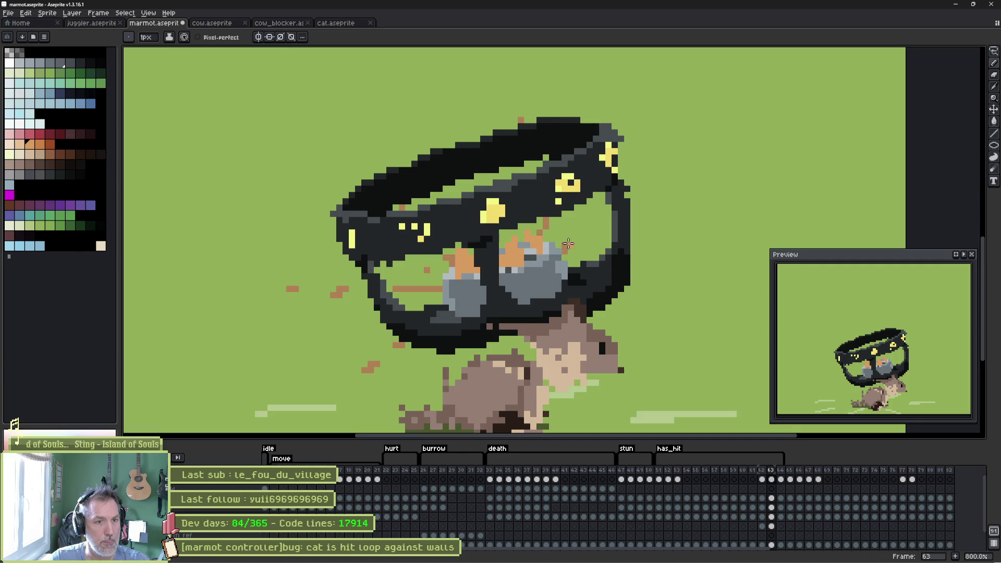
mouse_move(430, 288)
mouse_down()
mouse_move(477, 294)
mouse_move(547, 279)
mouse_up()
drag(757, 470, 771, 473)
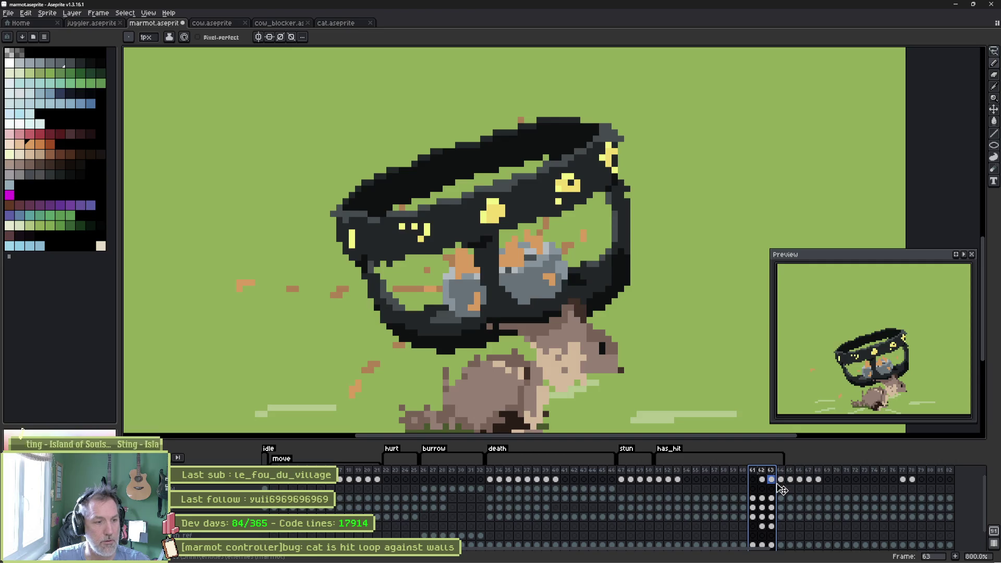
click(781, 480)
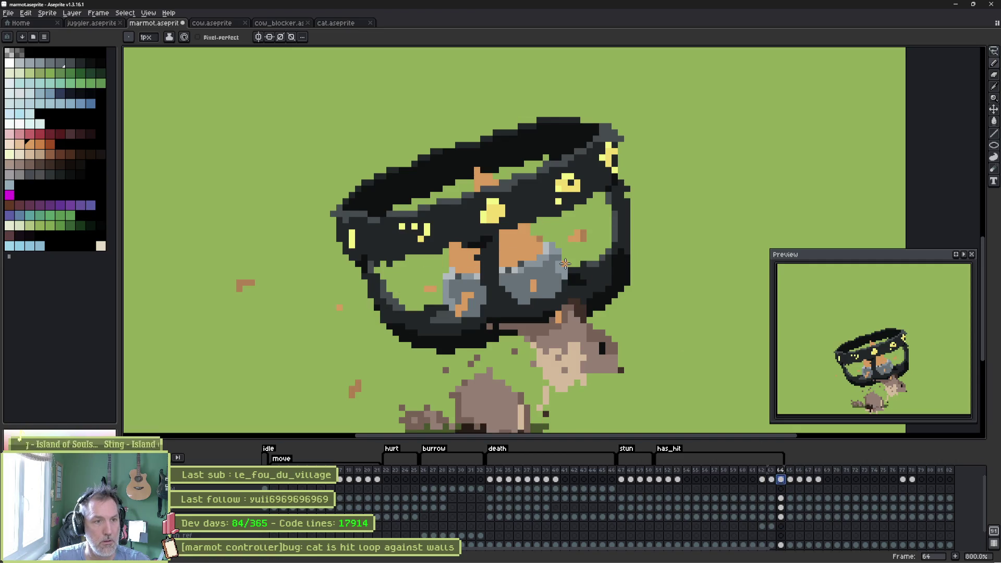
mouse_move(459, 178)
mouse_down()
mouse_move(466, 228)
mouse_move(403, 95)
mouse_move(441, 141)
mouse_up()
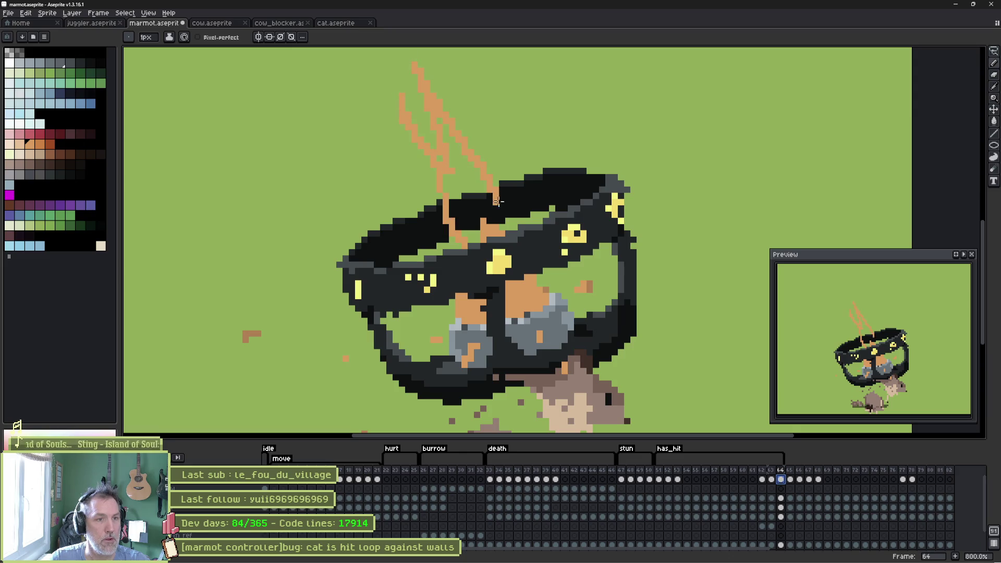
Bucket-fill the flame outline at the sprite top, undoing an accidental whole-canvas fill first
key(g)
click(451, 161)
key(v)
key(ctrl+z)
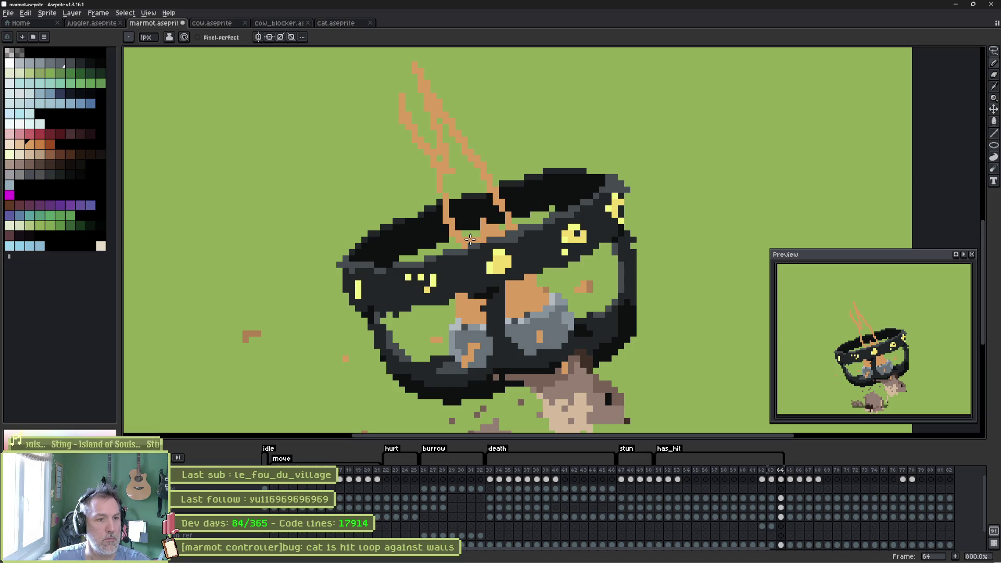
key(g)
click(469, 218)
key(b)
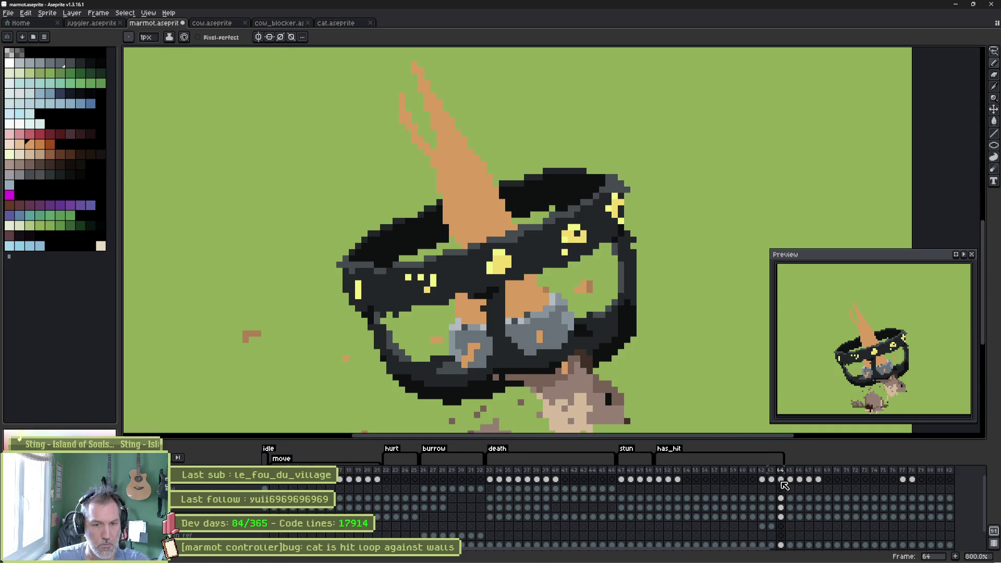
Add a new frame after 64, select the orange flame cone and paint orange over the rock
key(alt+n)
scroll(580, 281, down, 1)
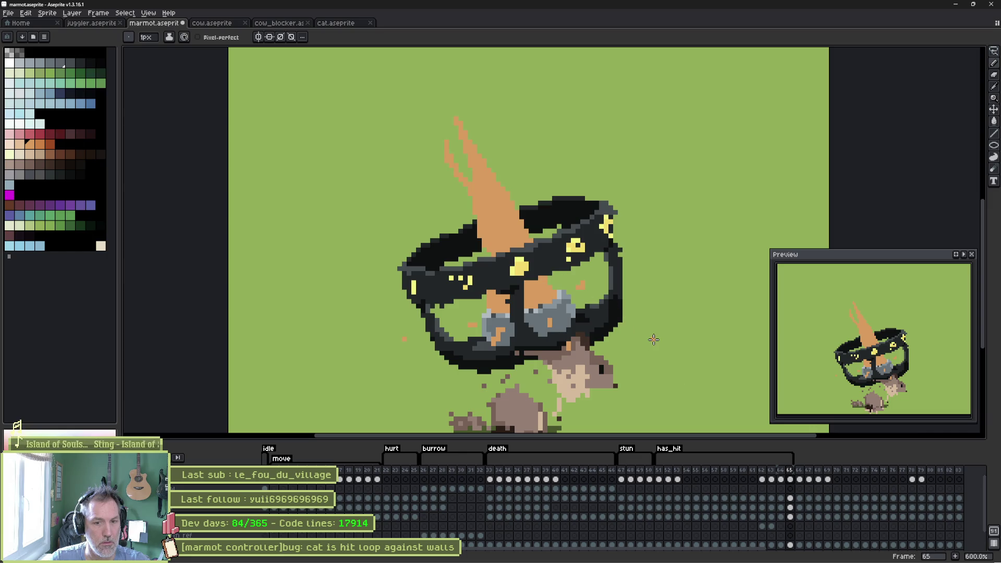
key(w)
click(516, 230)
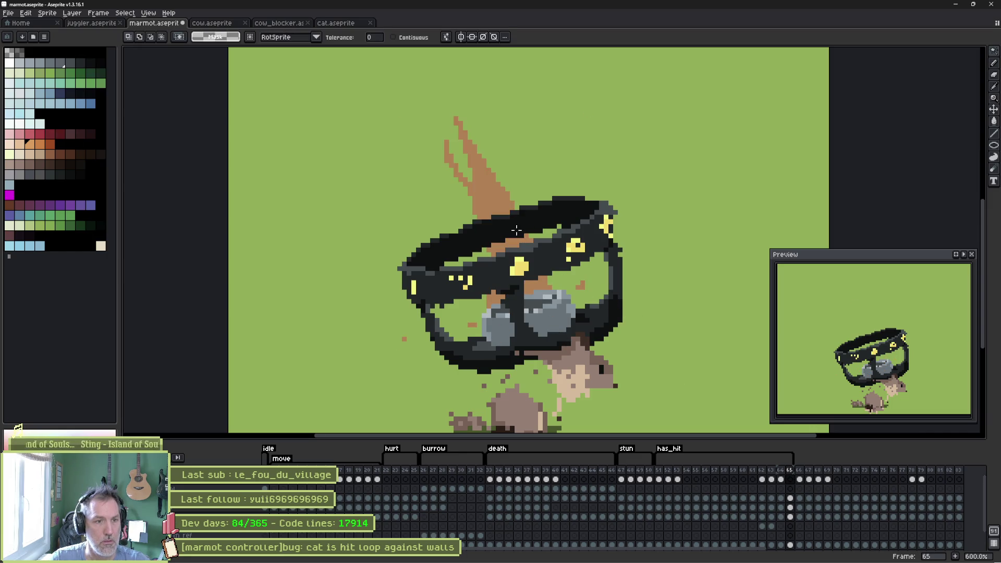
key(b)
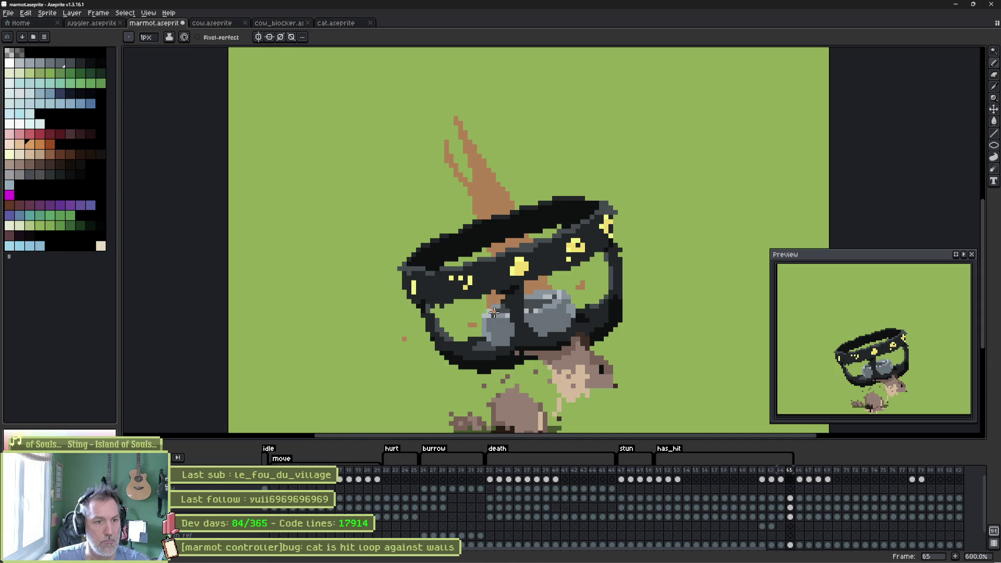
mouse_move(544, 303)
mouse_down()
mouse_move(525, 301)
mouse_move(537, 285)
mouse_move(545, 297)
mouse_move(500, 300)
mouse_up()
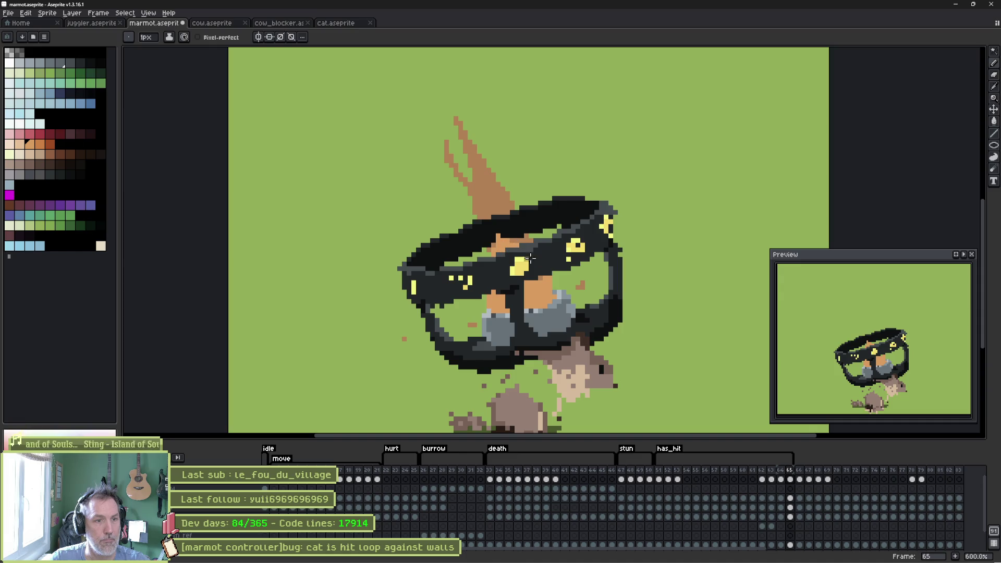
click(799, 479)
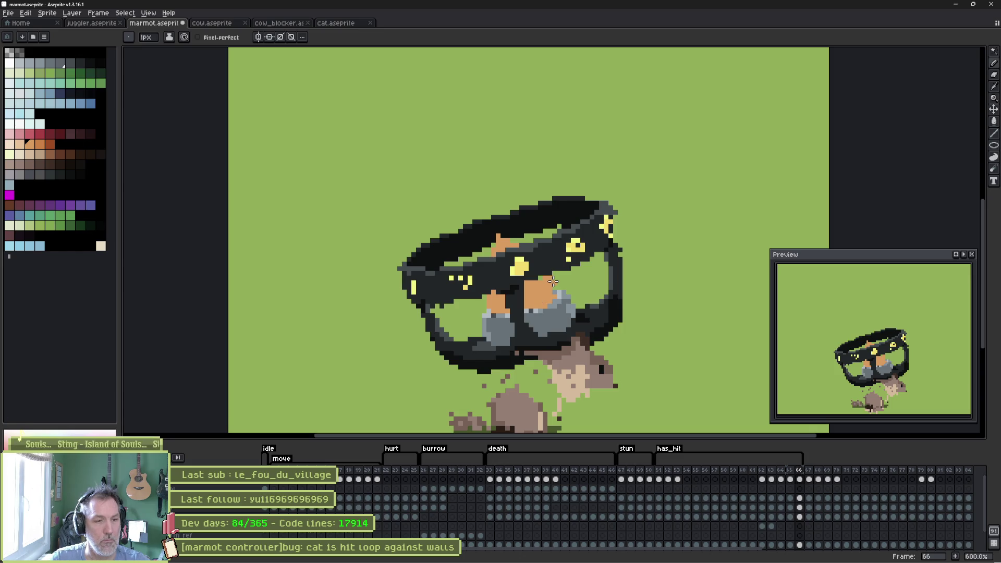
Paint orange over frame 66's rock, add frame 67 with a filled orange flame, and play back
click(799, 479)
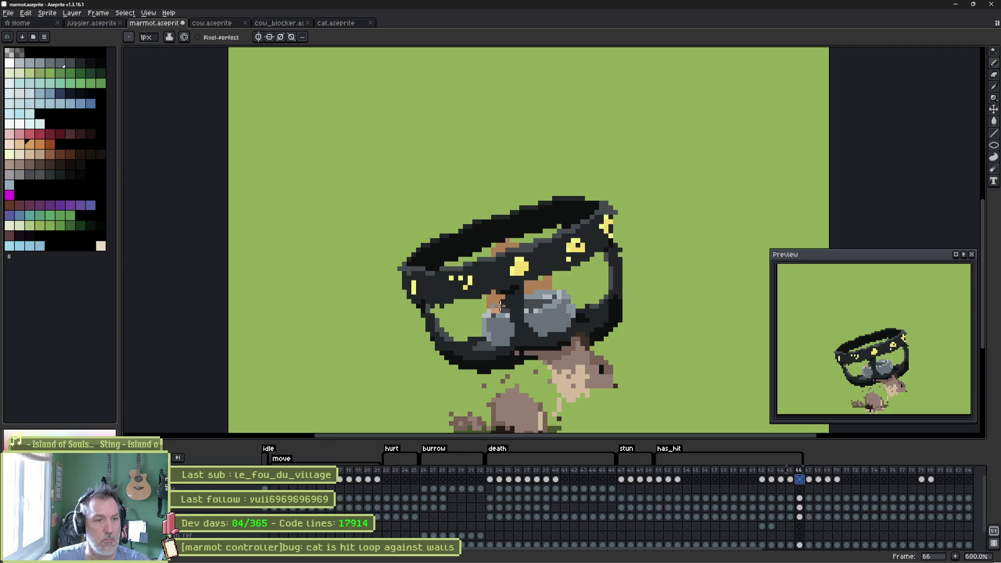
drag(500, 298, 542, 299)
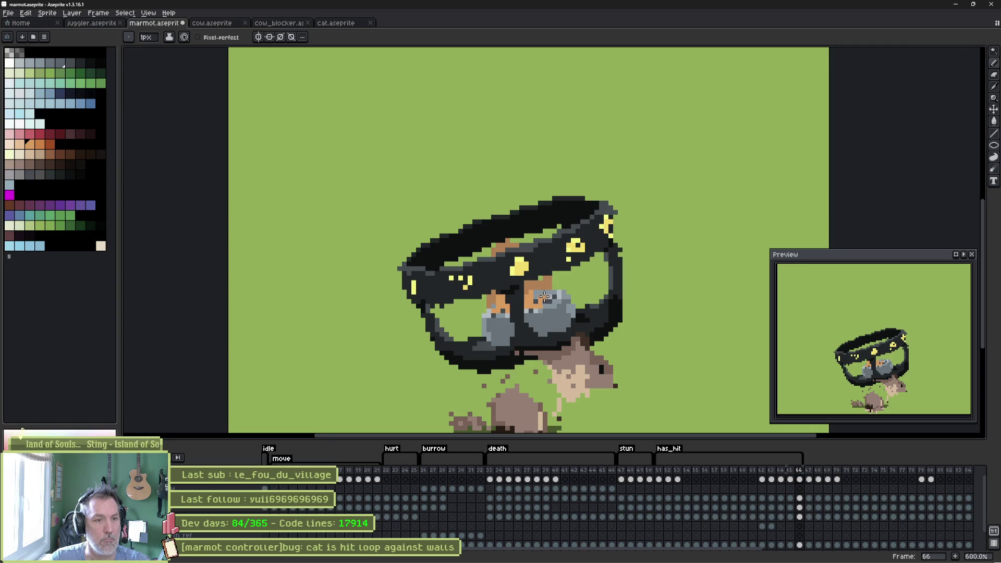
key(alt+n)
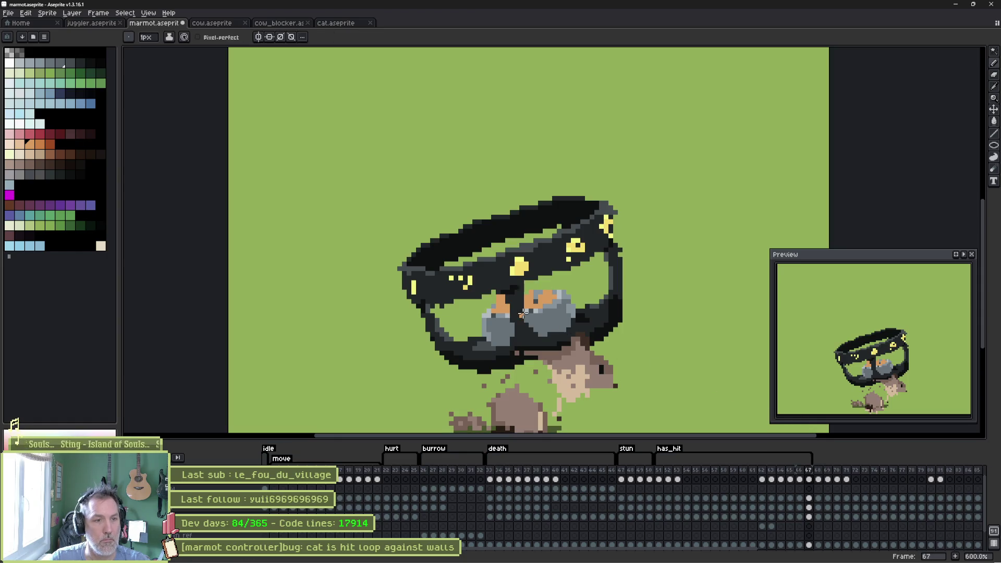
mouse_move(485, 259)
mouse_down()
mouse_move(479, 211)
mouse_move(535, 233)
mouse_up()
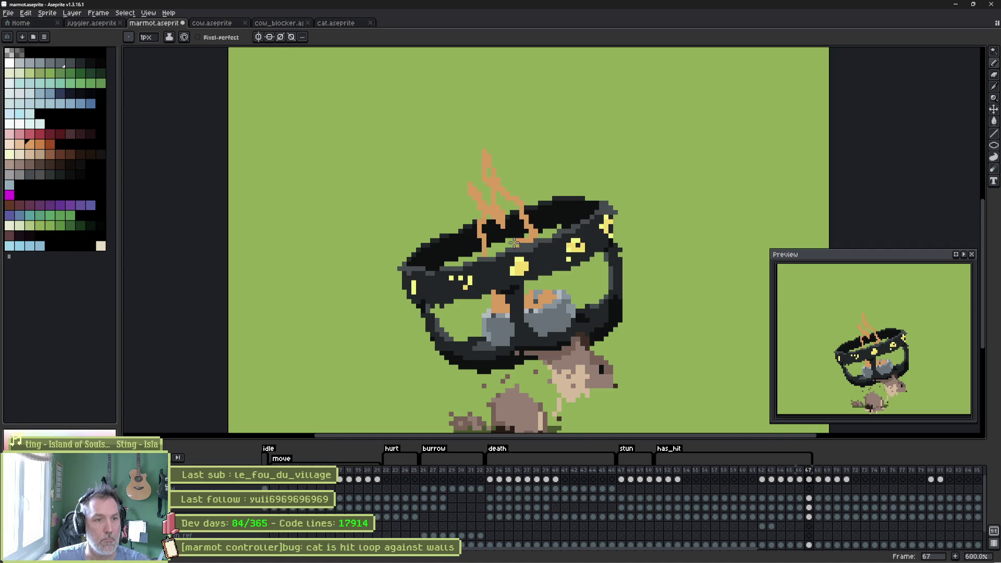
click(490, 231)
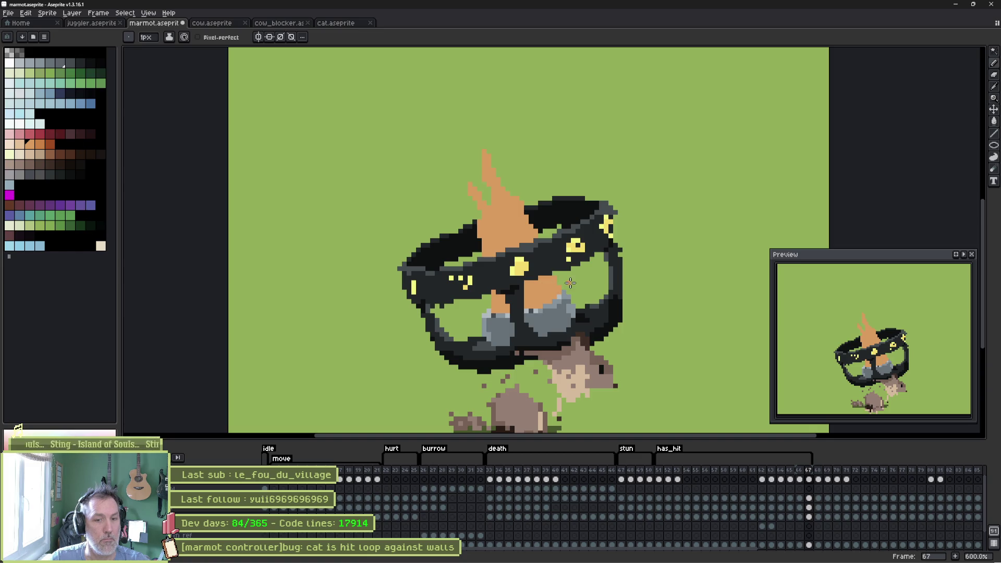
key(Return)
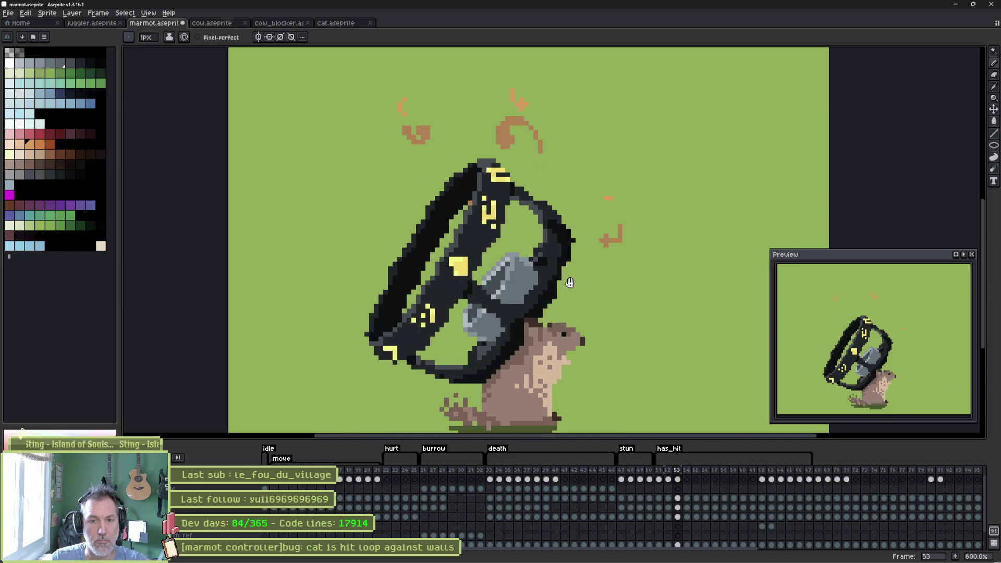
Stop playback, paint dark pixels on the ring, and bucket-fill the gaps in the orange flames
key(Return)
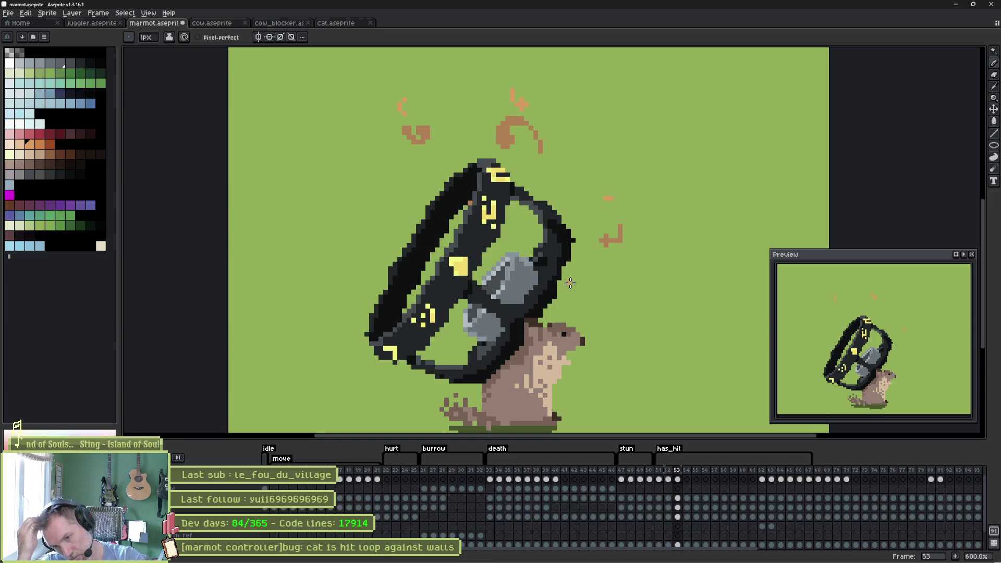
key(Left)
key(Right)
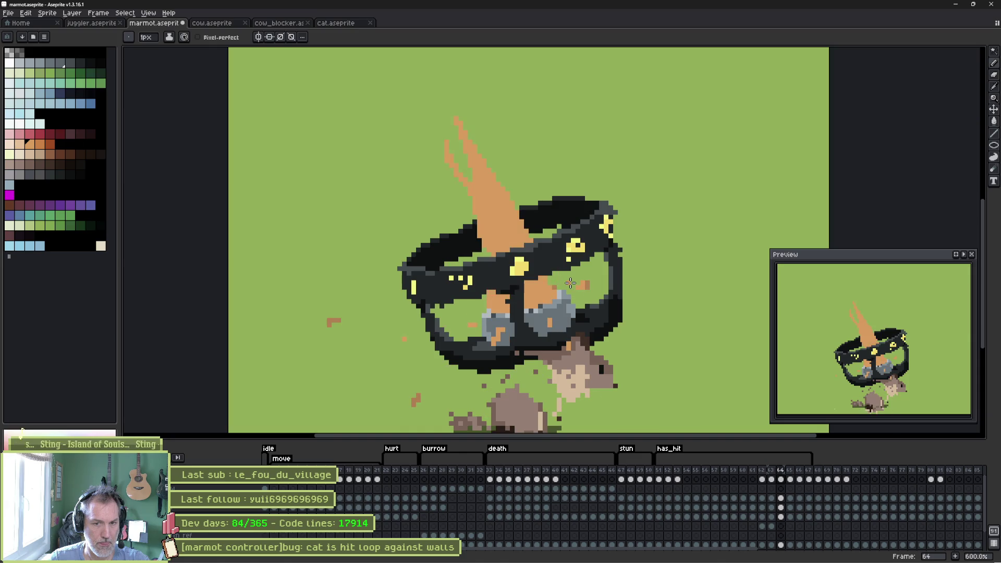
scroll(557, 245, down, 2)
drag(533, 217, 572, 330)
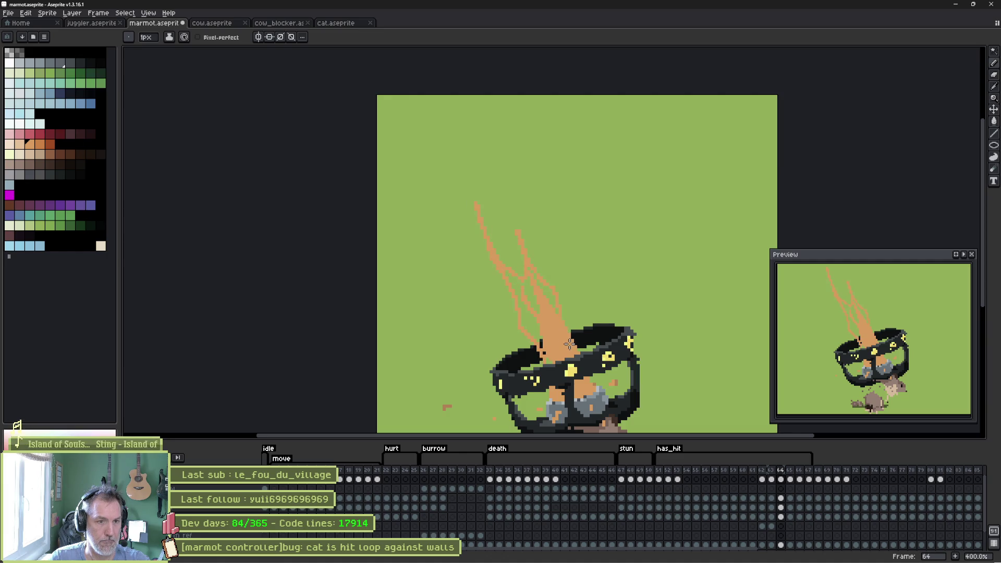
drag(543, 365, 510, 355)
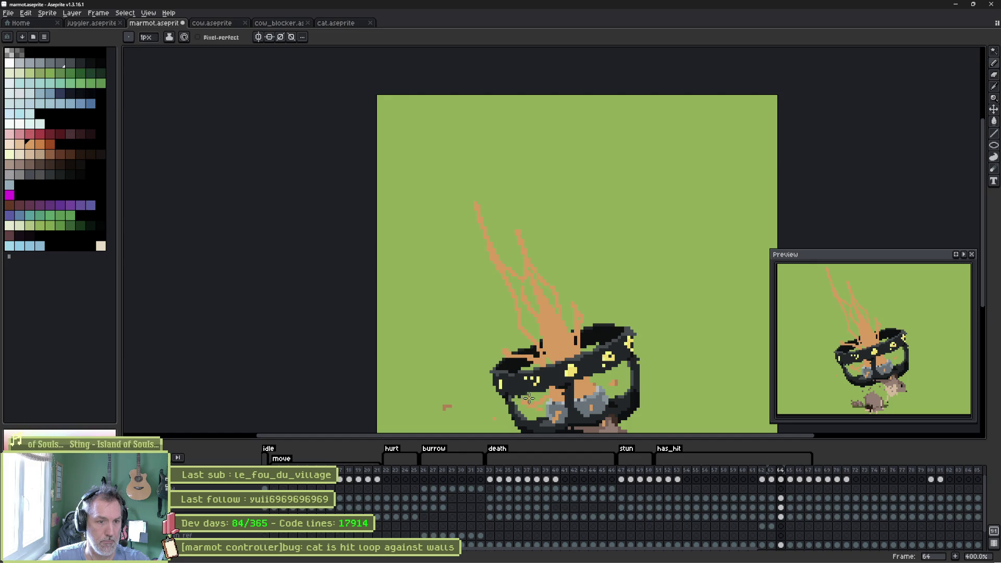
key(g)
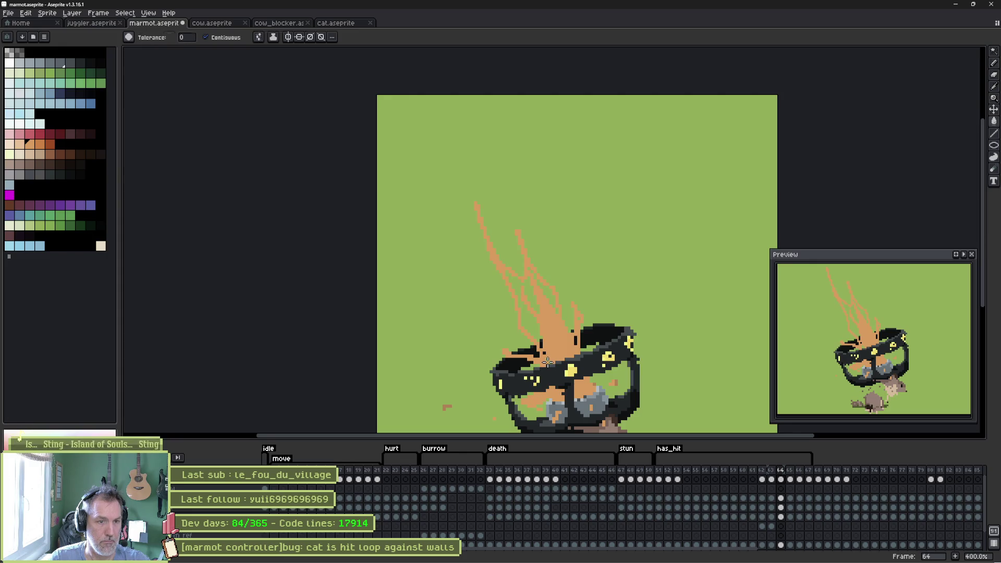
click(526, 315)
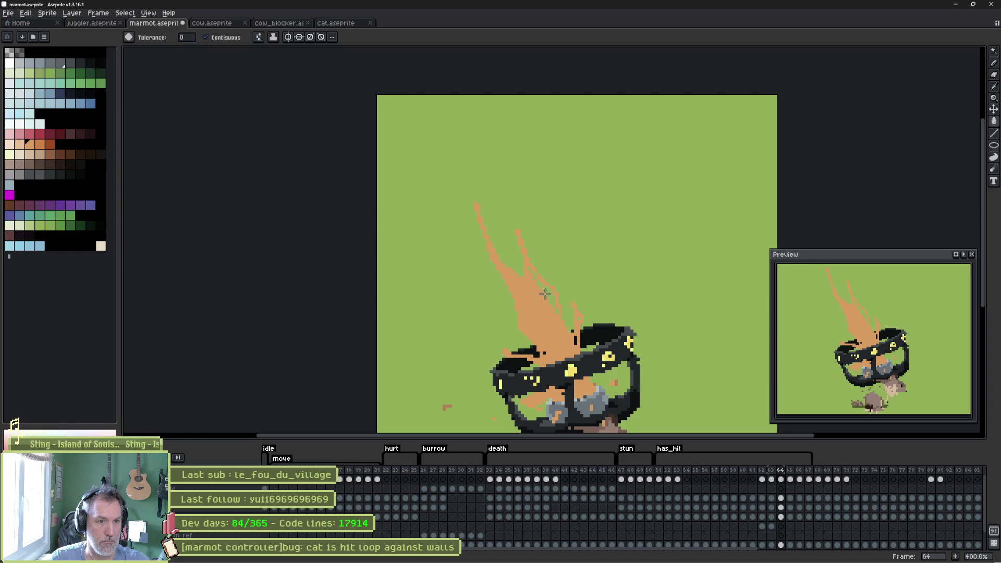
key(b)
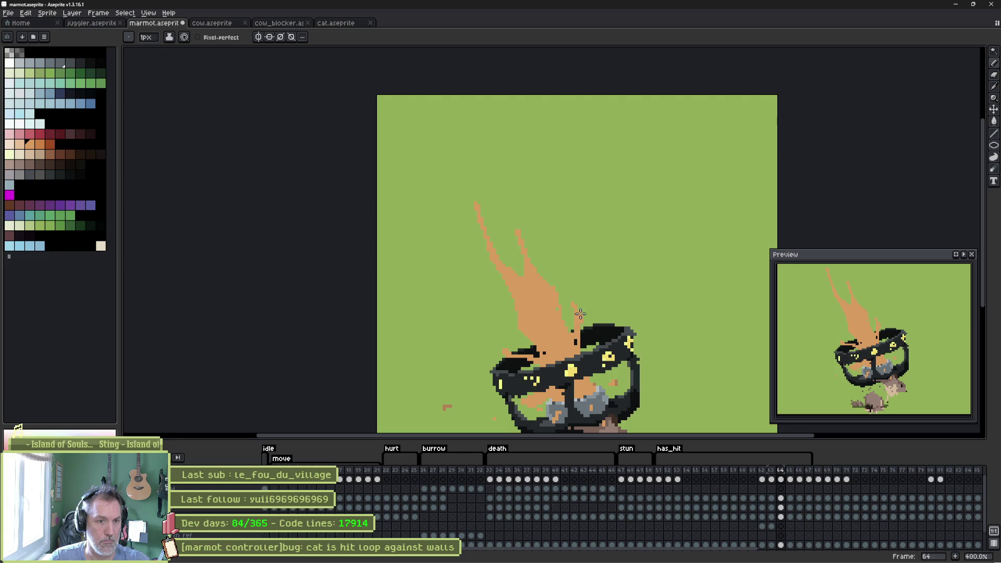
key(plus)
key(plus)
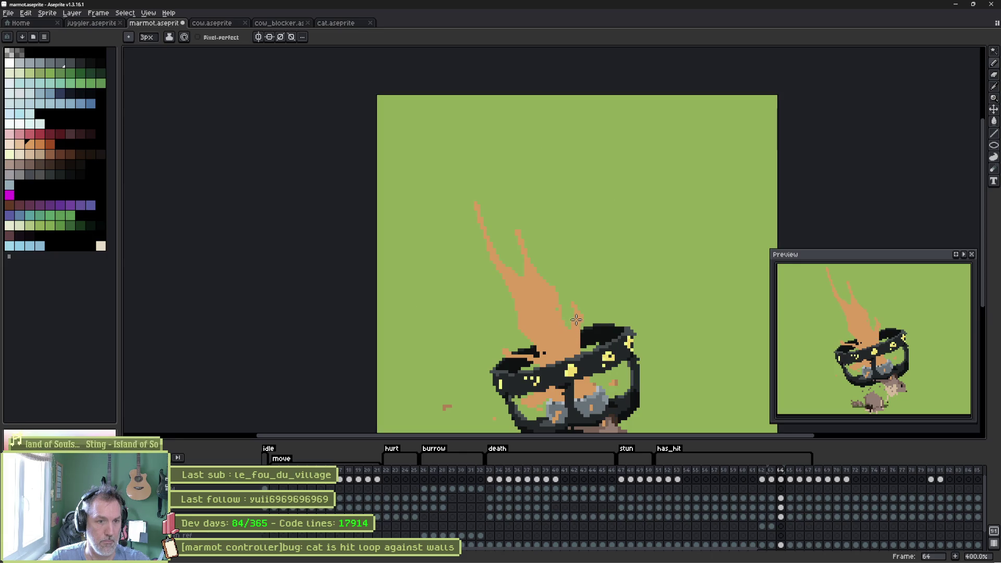
key(e)
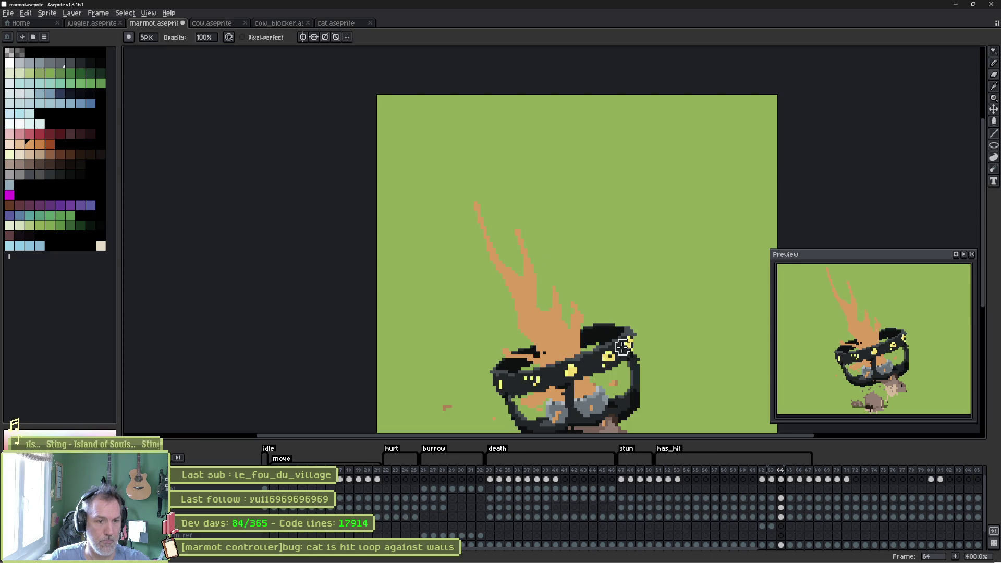
Step through neighbouring frames, then erase through the mask centre to reveal the orange beneath
key(Left)
key(Left)
key(Left)
key(Right)
key(Right)
key(Right)
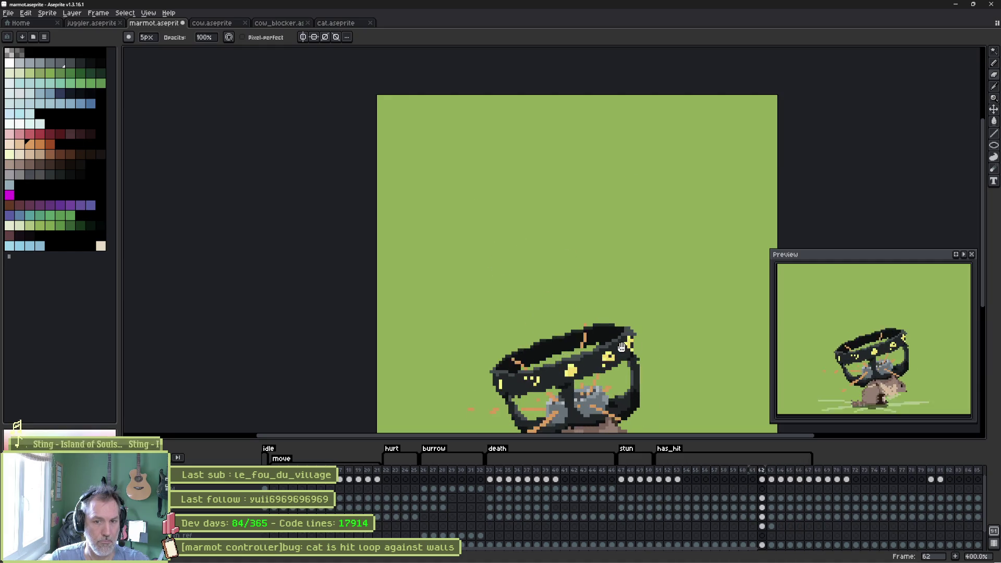
key(Right)
key(Left)
key(Left)
key(Left)
key(Right)
key(Right)
key(Right)
key(Right)
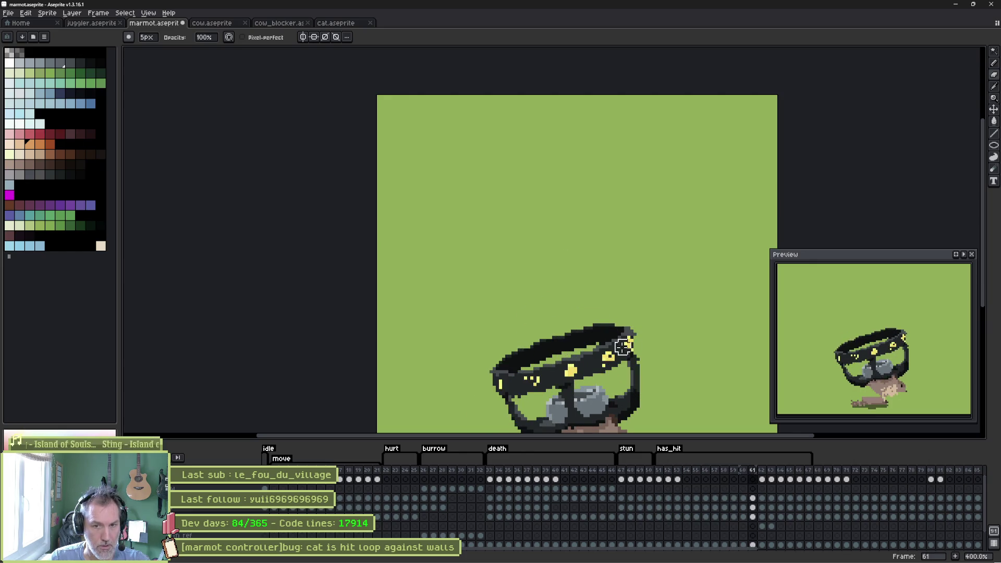
mouse_move(560, 351)
mouse_down()
mouse_move(505, 304)
mouse_move(472, 335)
mouse_up()
key(e)
mouse_move(534, 300)
mouse_down()
mouse_move(548, 337)
mouse_move(550, 291)
mouse_move(533, 302)
mouse_move(537, 313)
mouse_move(565, 285)
mouse_up()
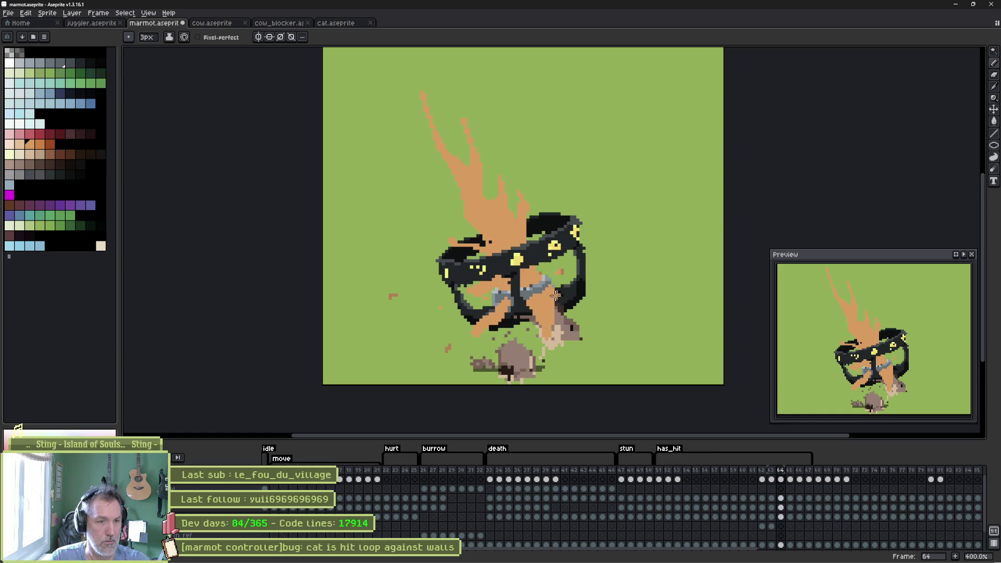
Toggle between Pencil and Eraser and step through the frames to reach frame 65
key(b)
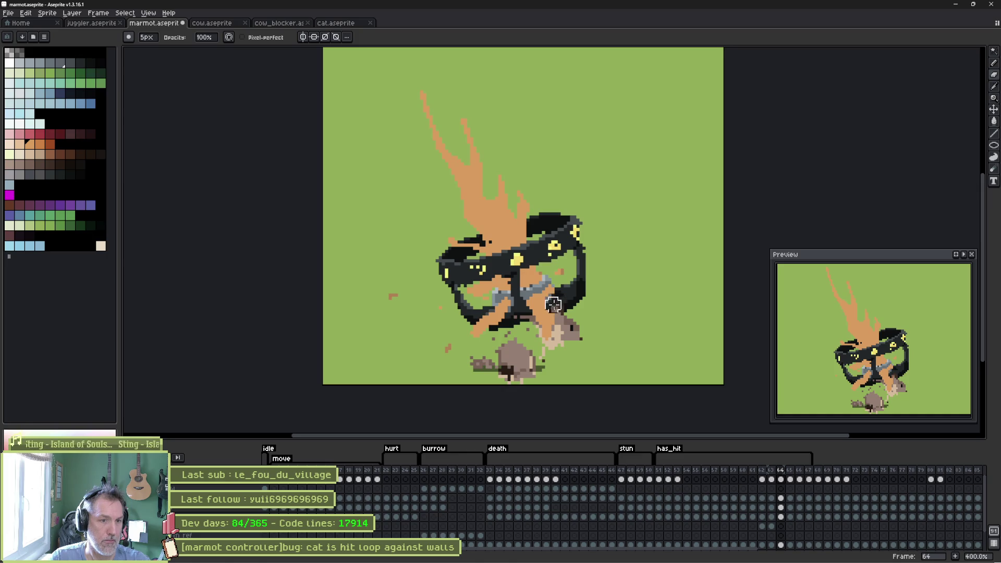
key(e)
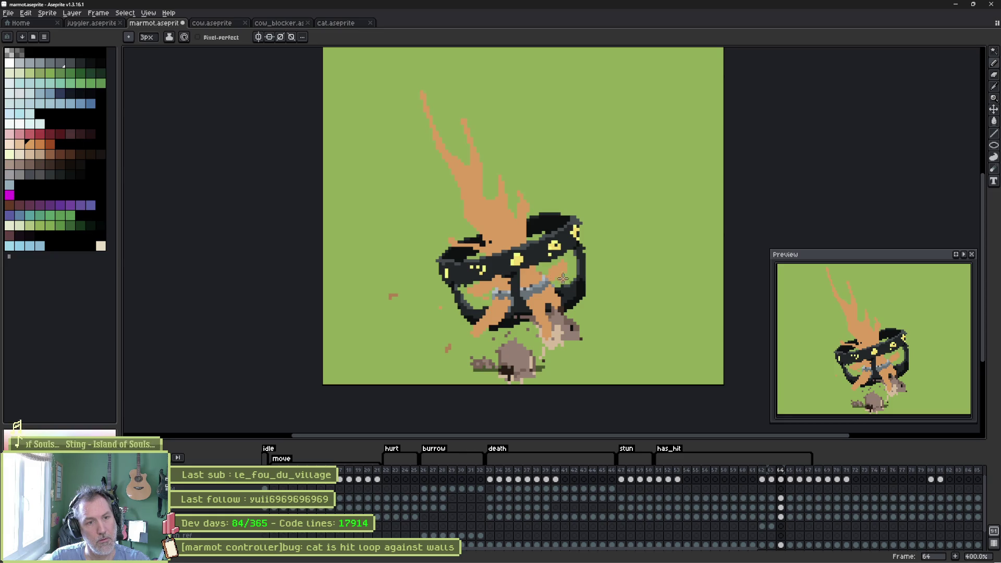
key(b)
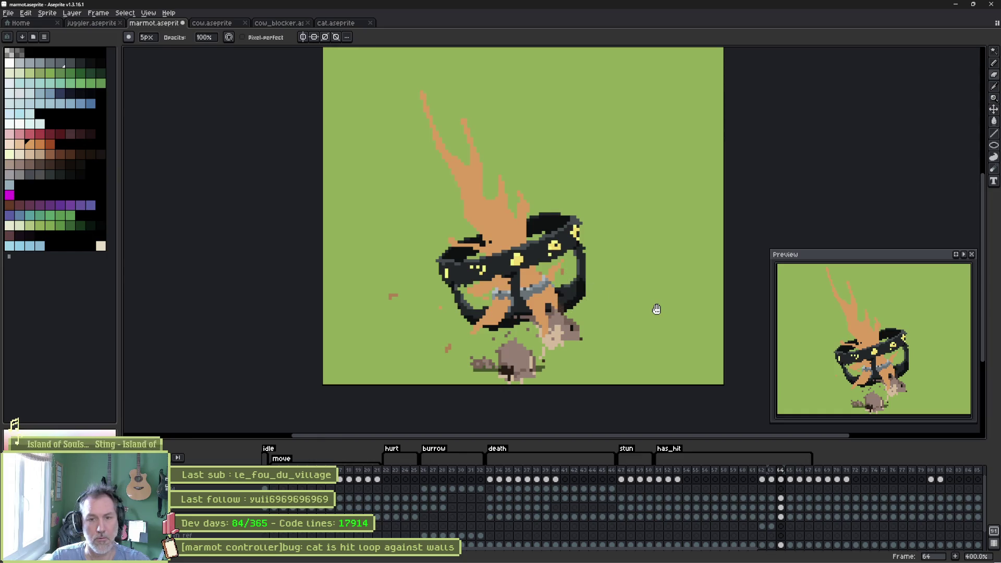
key(Right)
key(Right)
key(Right)
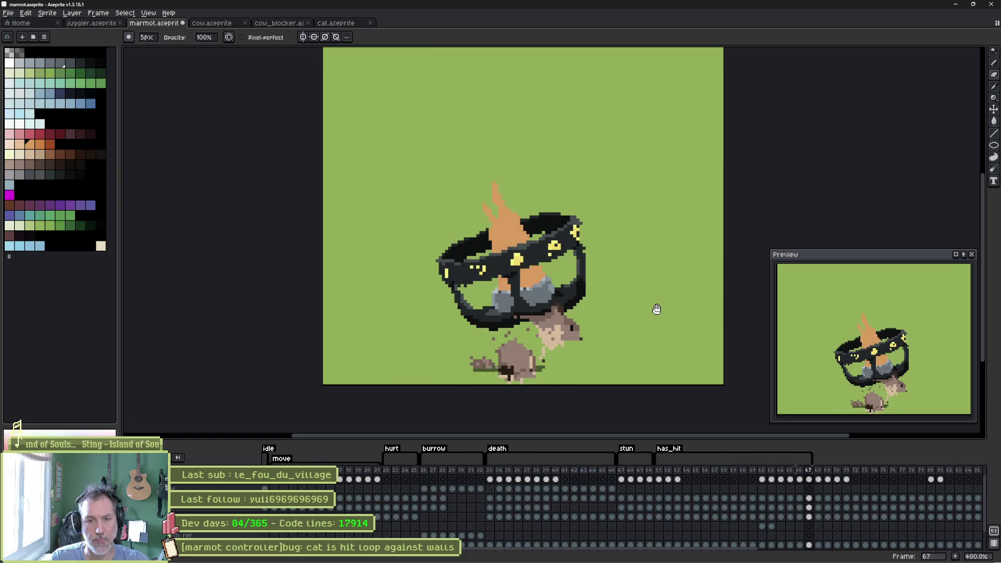
key(Left)
key(Left)
key(Left)
key(Right)
key(Right)
key(Right)
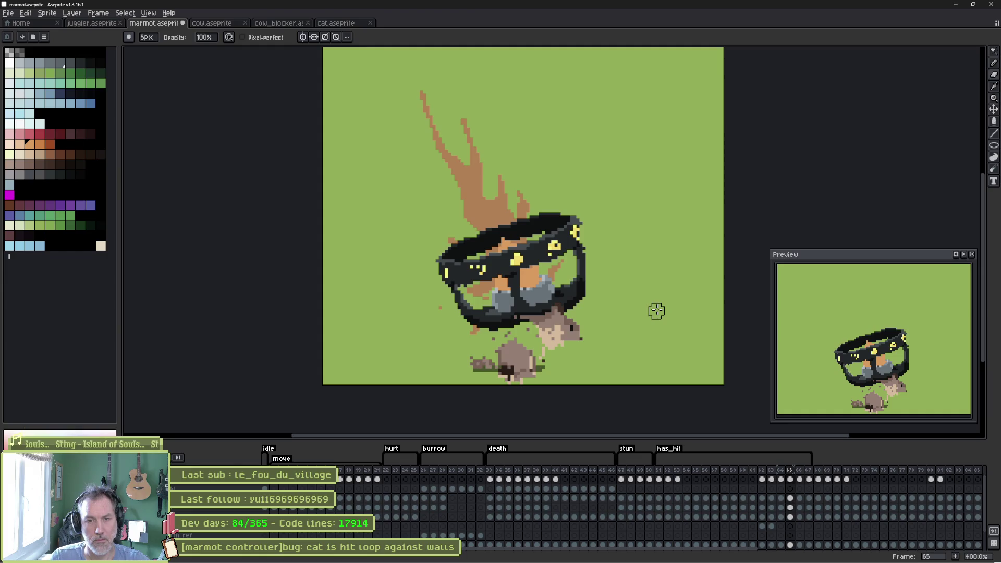
Erase dark mask outline pixels on frame 65 so the orange flame shows through
key(e)
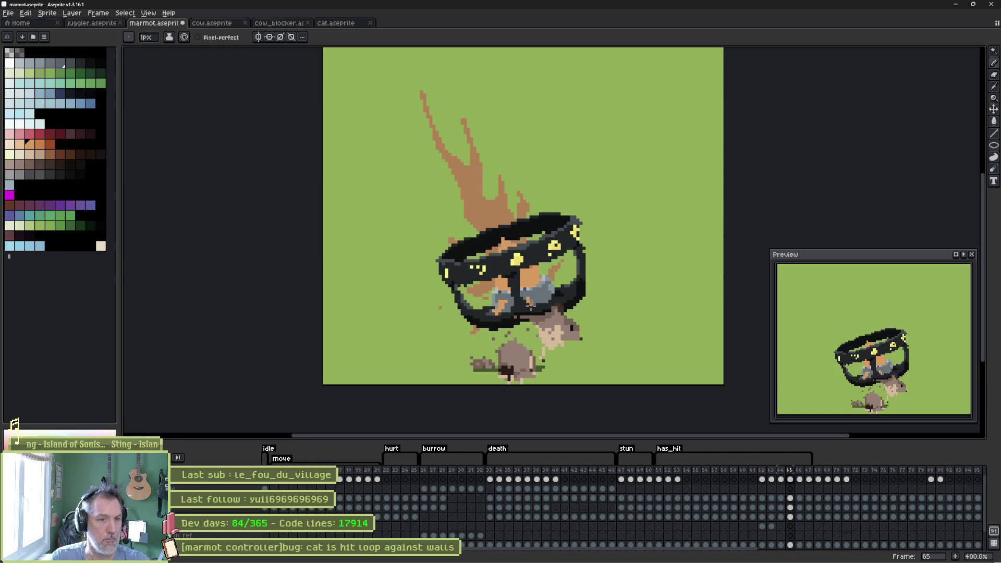
drag(575, 301, 587, 293)
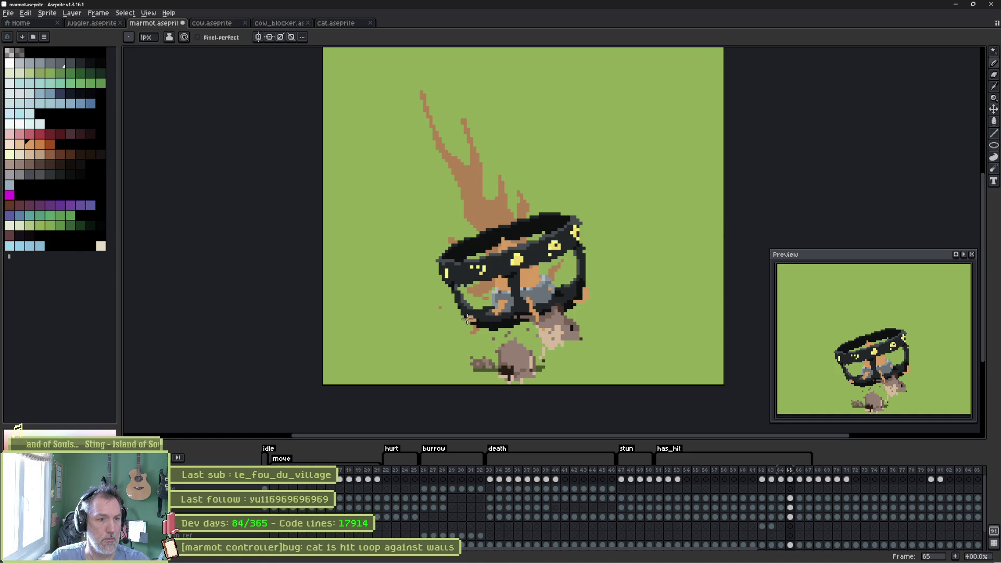
key(Left)
key(Left)
key(Left)
key(Right)
key(Right)
key(Right)
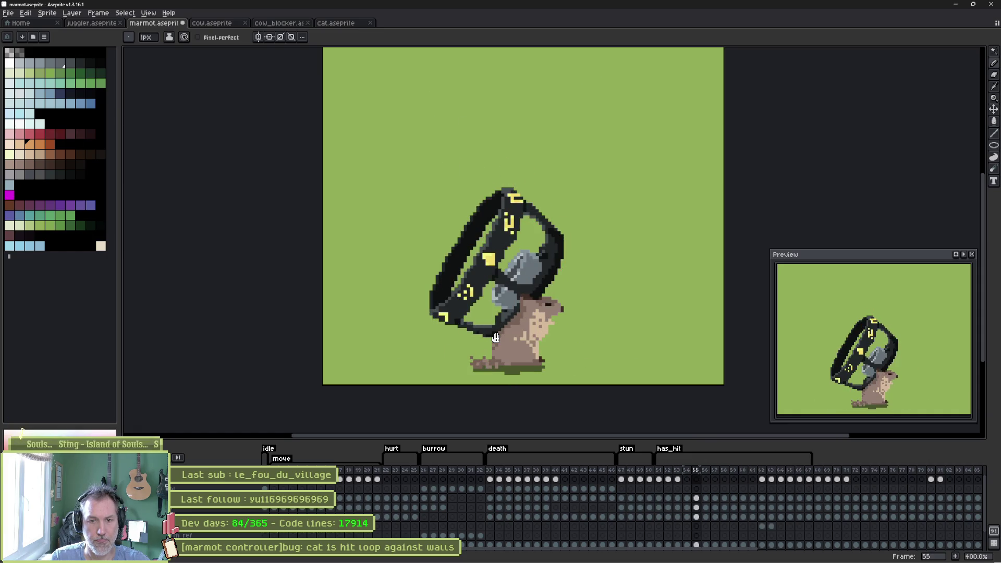
key(Right)
key(Right)
key(Right)
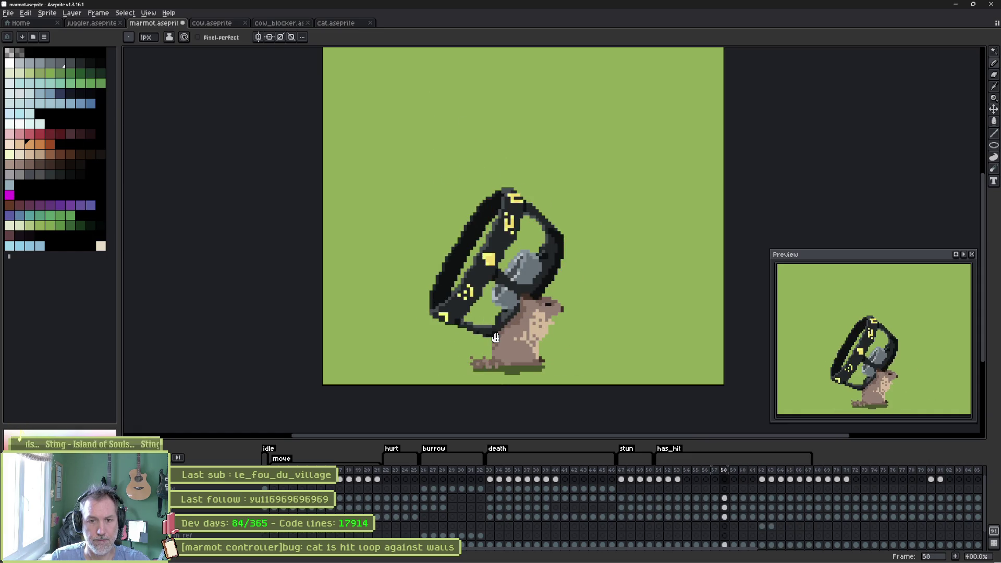
Step back to frame 54, then select frames 55 through 66 in the timeline
key(Left)
key(Left)
key(Left)
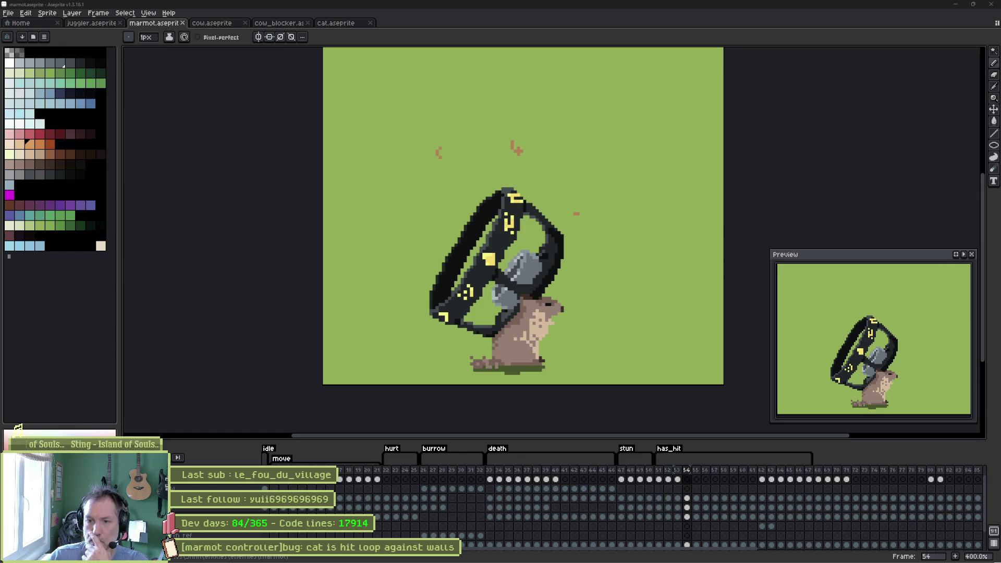
drag(698, 473, 824, 472)
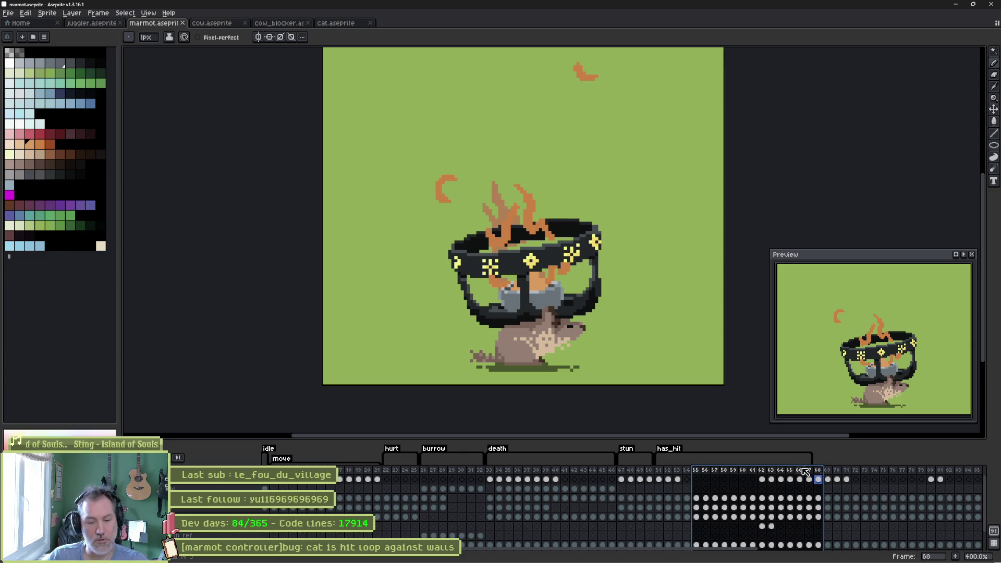
Review and confirm the has_hit tag properties, save marmot.aseprite, and return to Godot
double_click(676, 450)
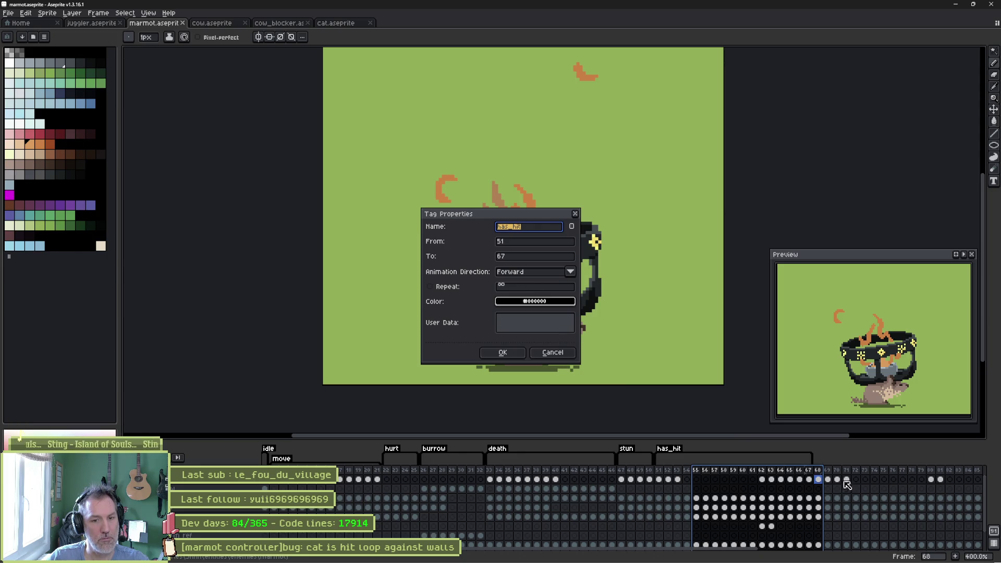
click(518, 355)
key(ctrl+s)
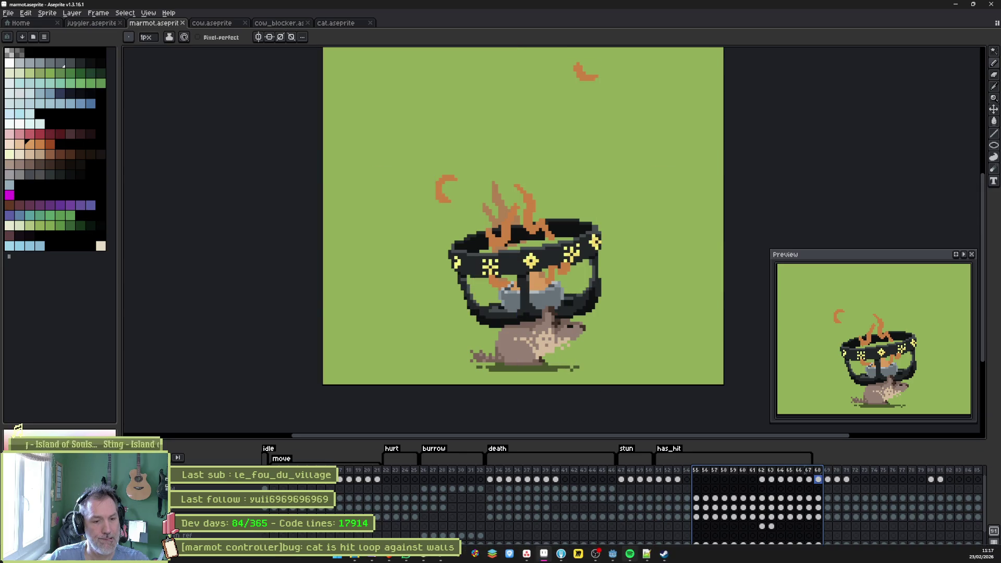
key(alt+Tab)
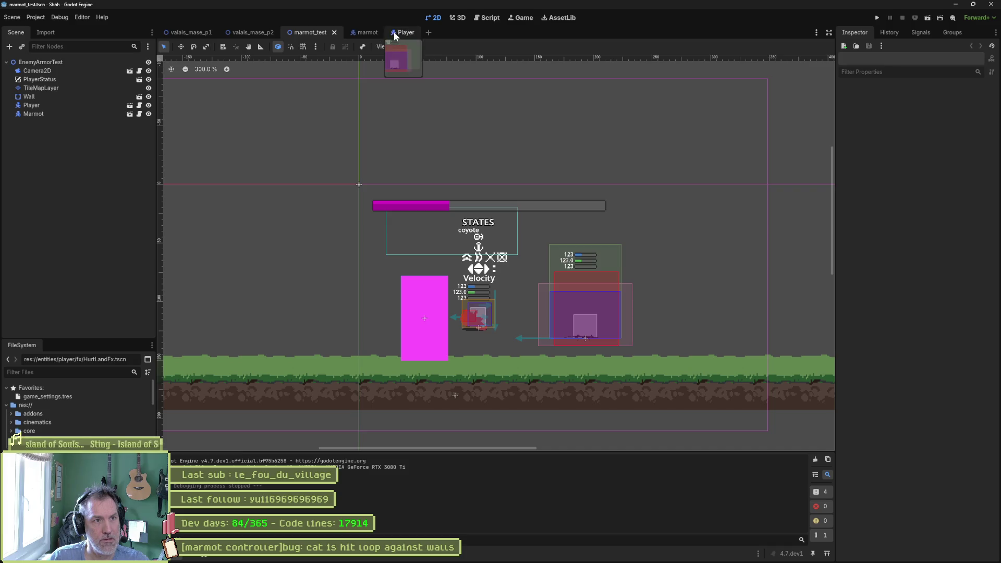
Reimport the marmot sprite by saving the marmot scene with Sprite2D selected
click(365, 33)
click(39, 87)
scroll(900, 368, down, 5)
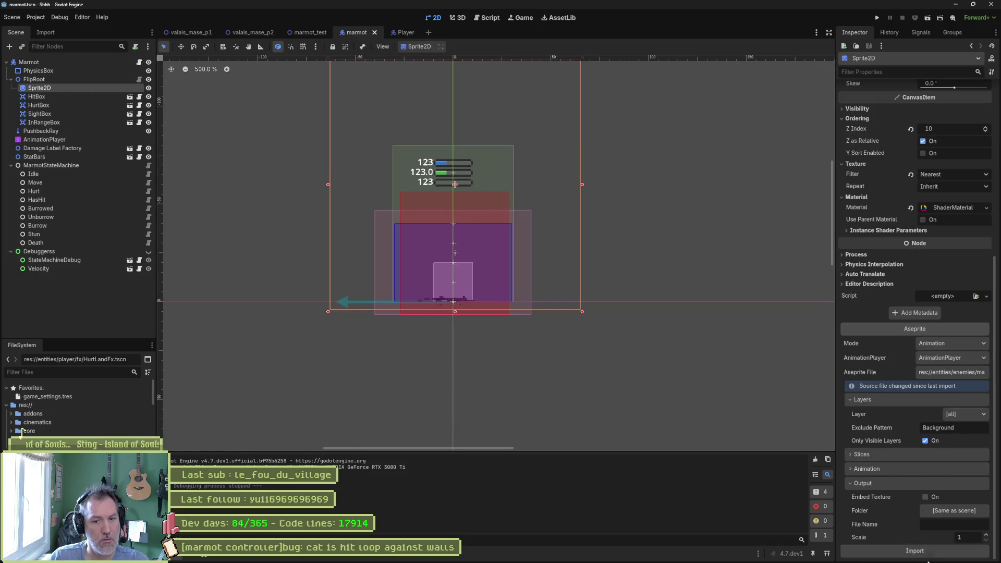
key(ctrl+s)
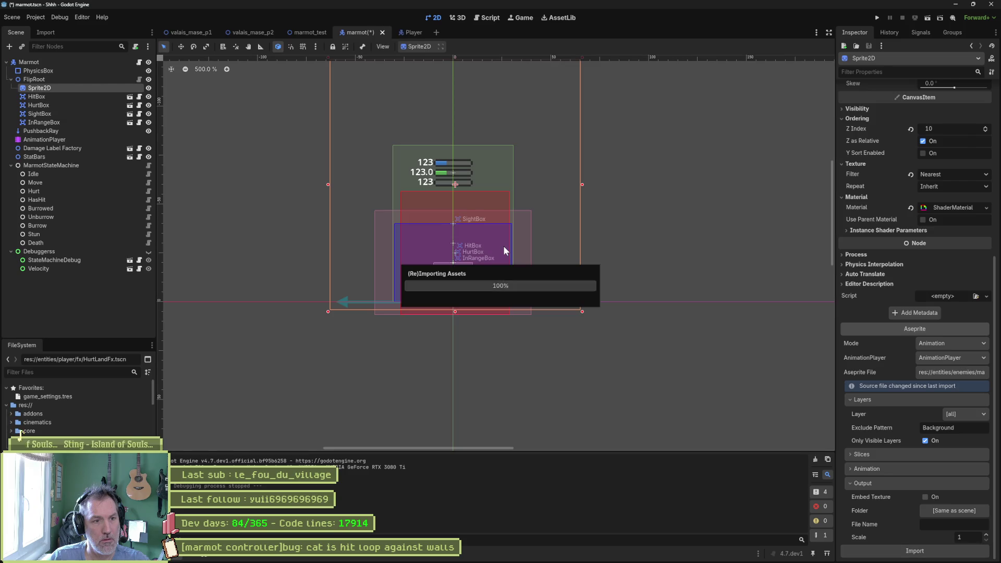
Run the marmot_test scene to check the hit animation, then stop the game
key(ctrl+shift+Tab)
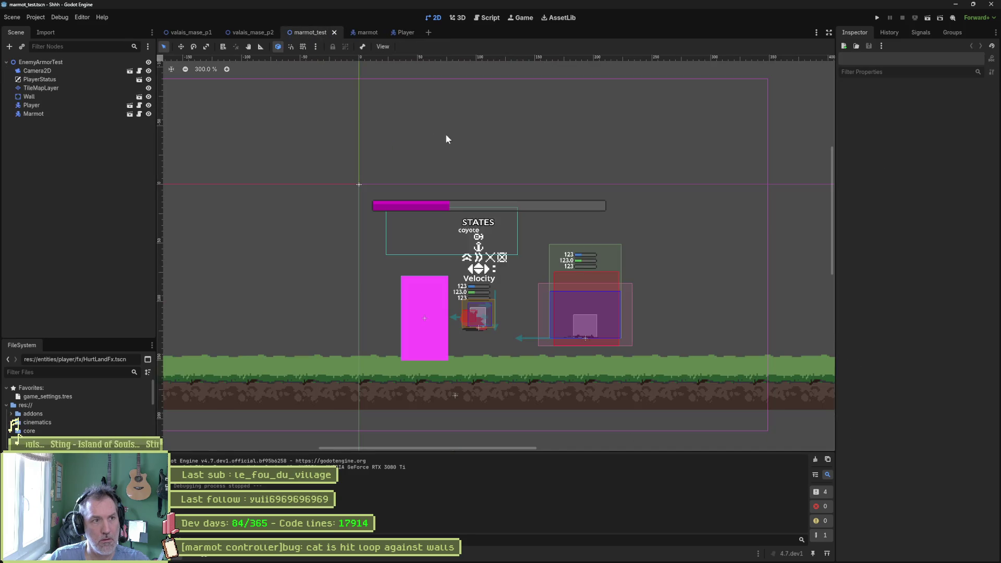
key(F6)
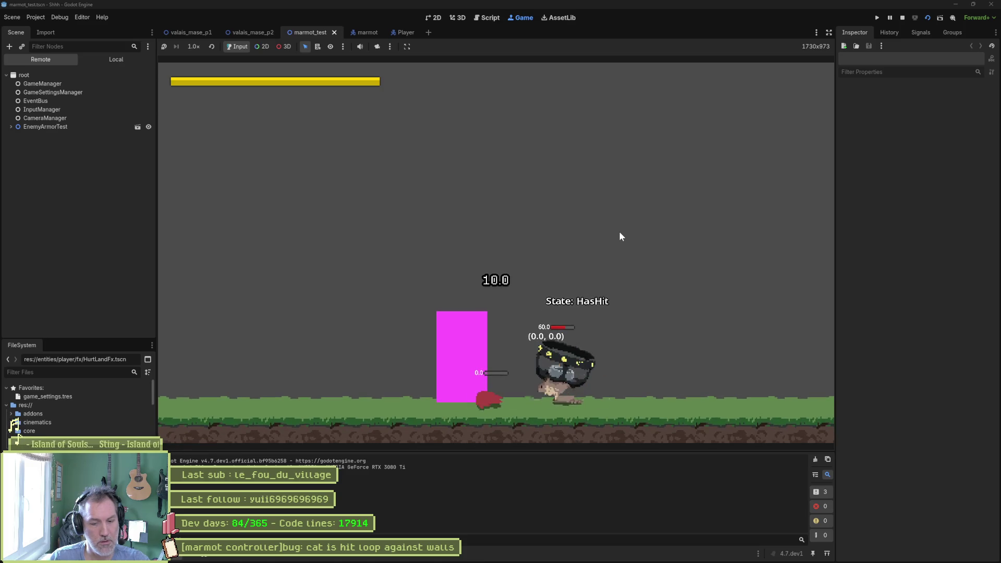
key(F8)
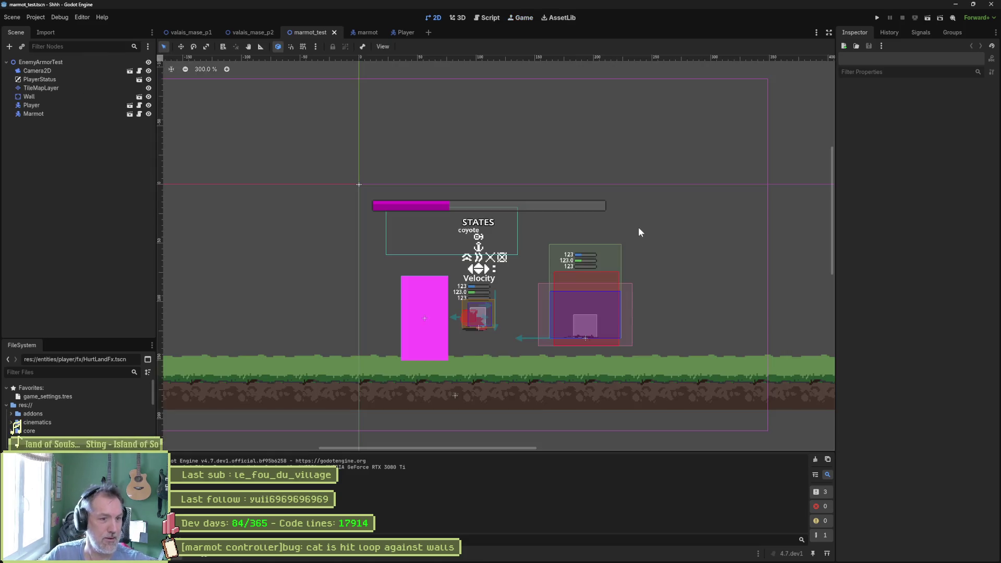
Inspect on_hurt in player_controller.gd and its parent in character_controller.gd, then return to the Player scene
click(139, 105)
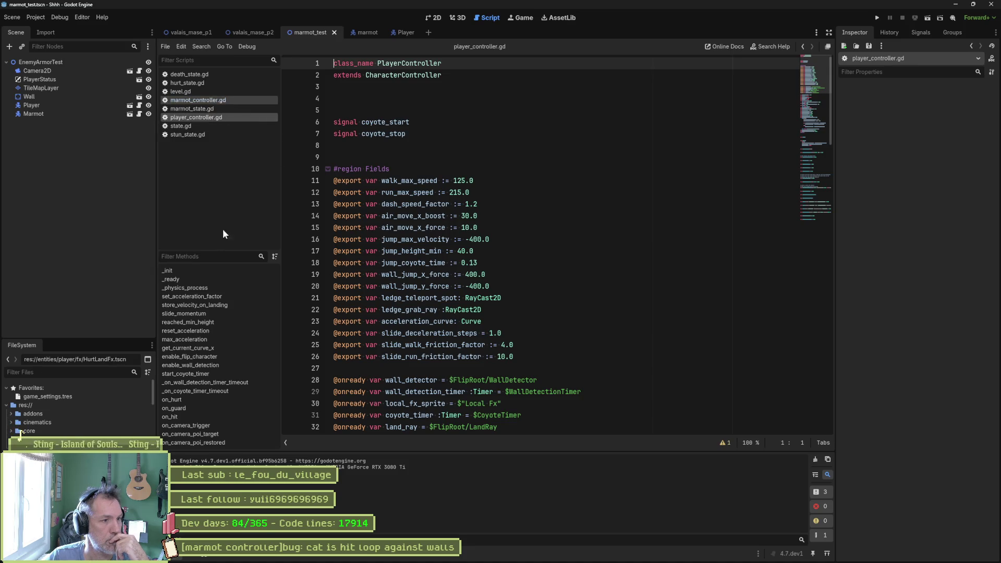
click(172, 400)
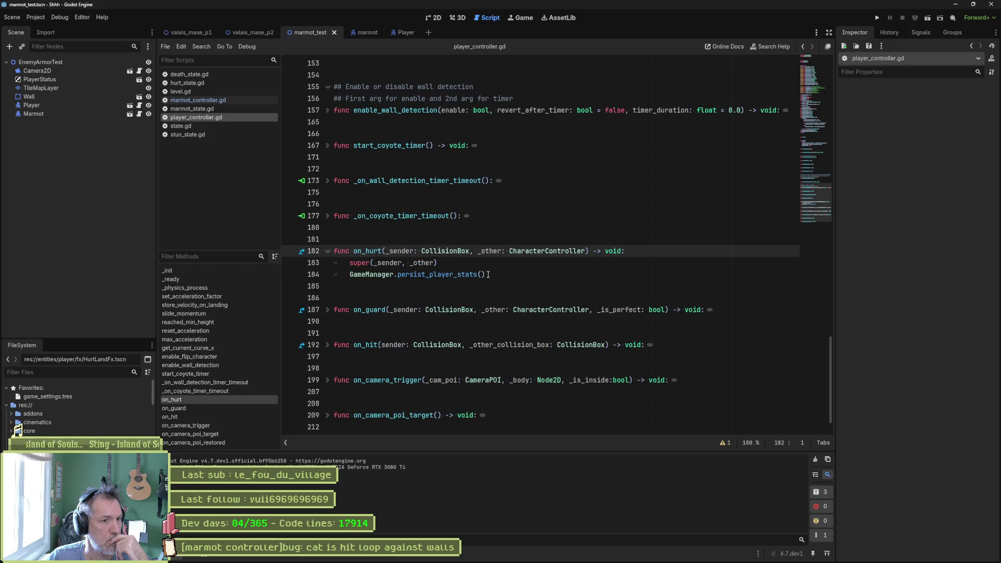
ctrl+click(359, 262)
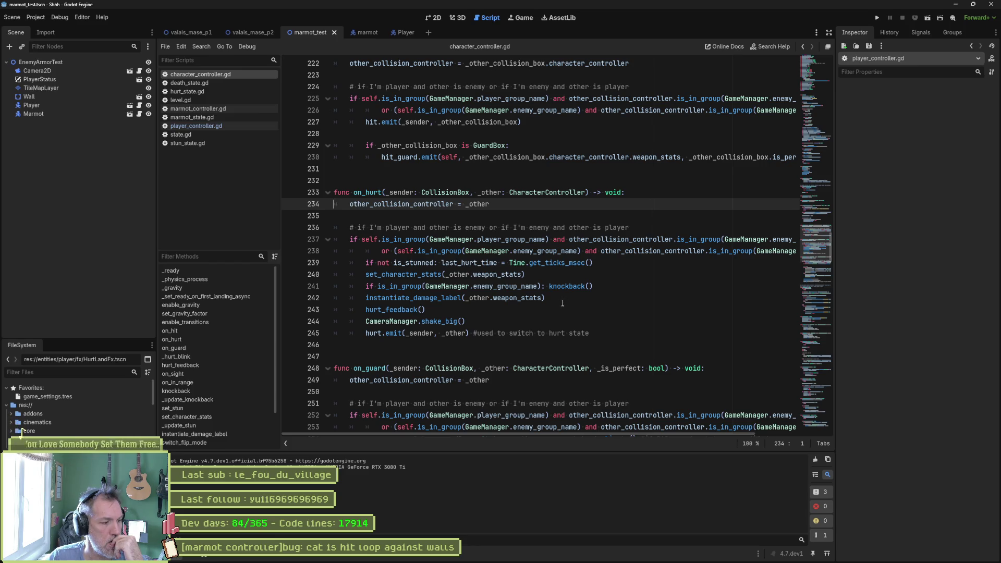
click(396, 32)
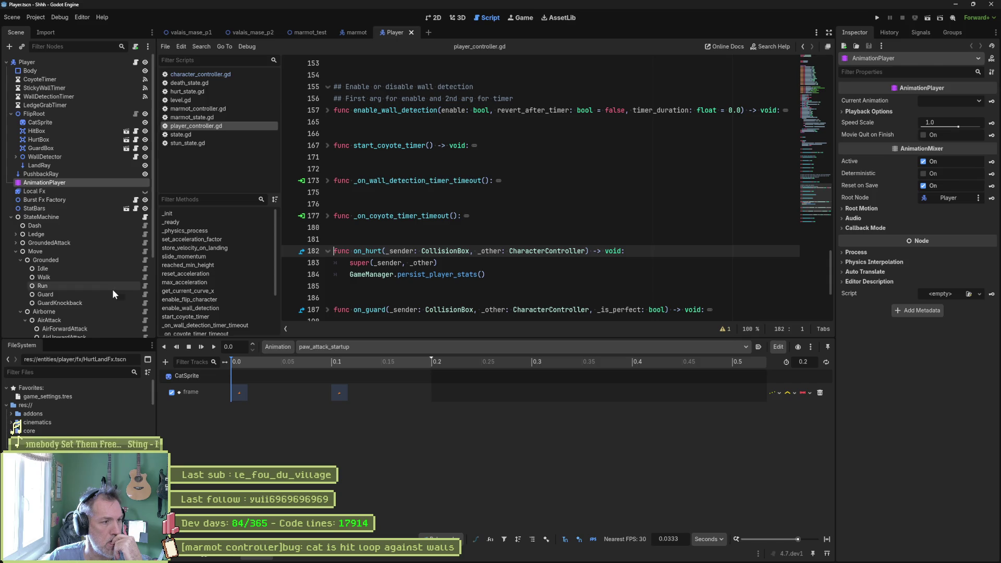
Open player_hurt_land_state.gd, select 'idle' on line 38, then open hurt_state.gd
scroll(111, 289, down, 5)
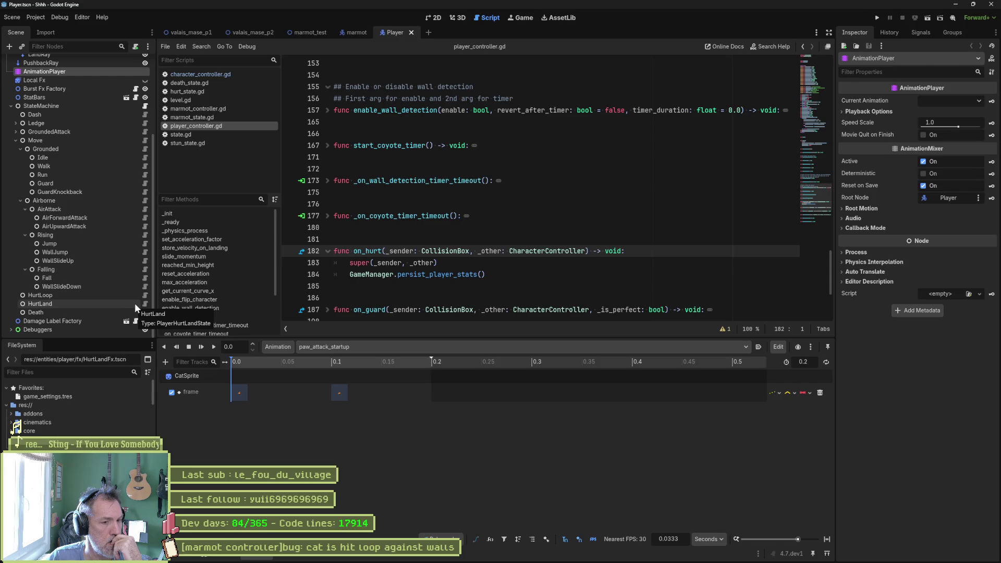
click(145, 302)
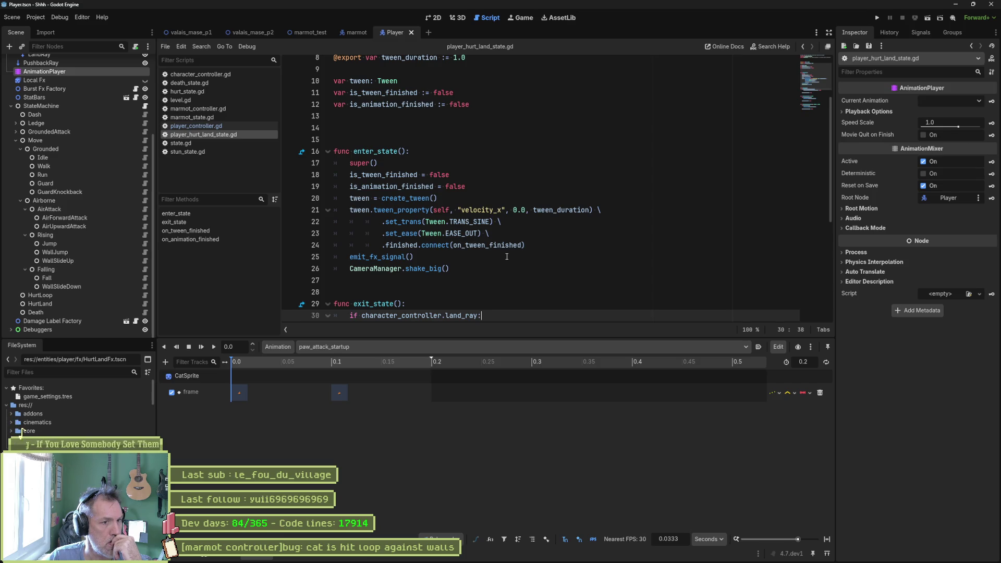
scroll(506, 256, down, 4)
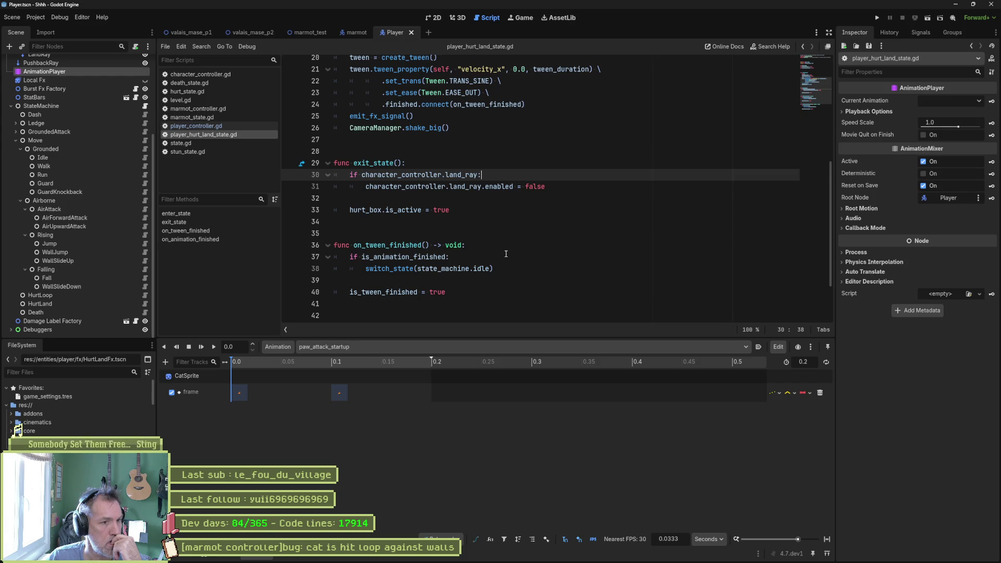
double_click(487, 267)
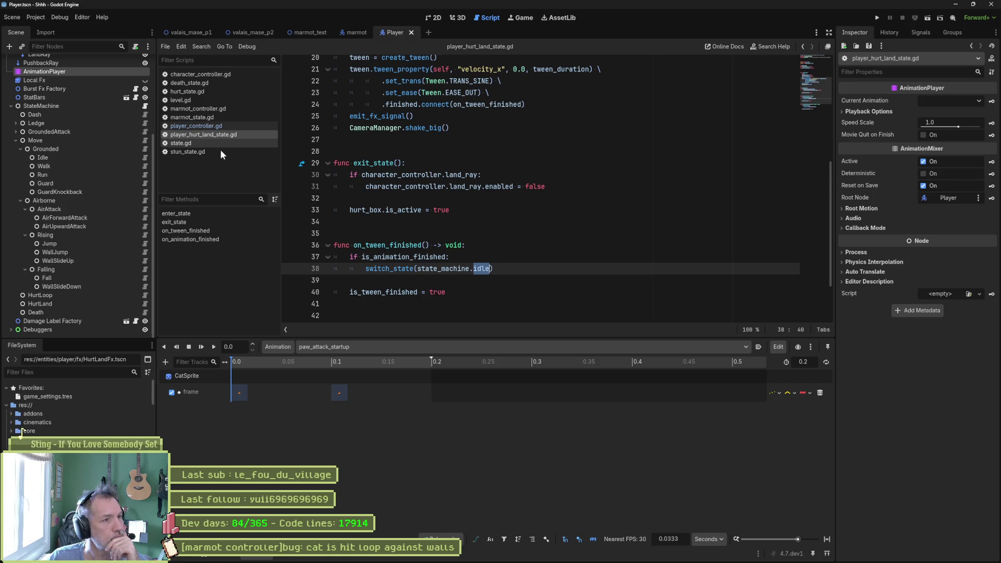
click(199, 91)
scroll(450, 179, down, 4)
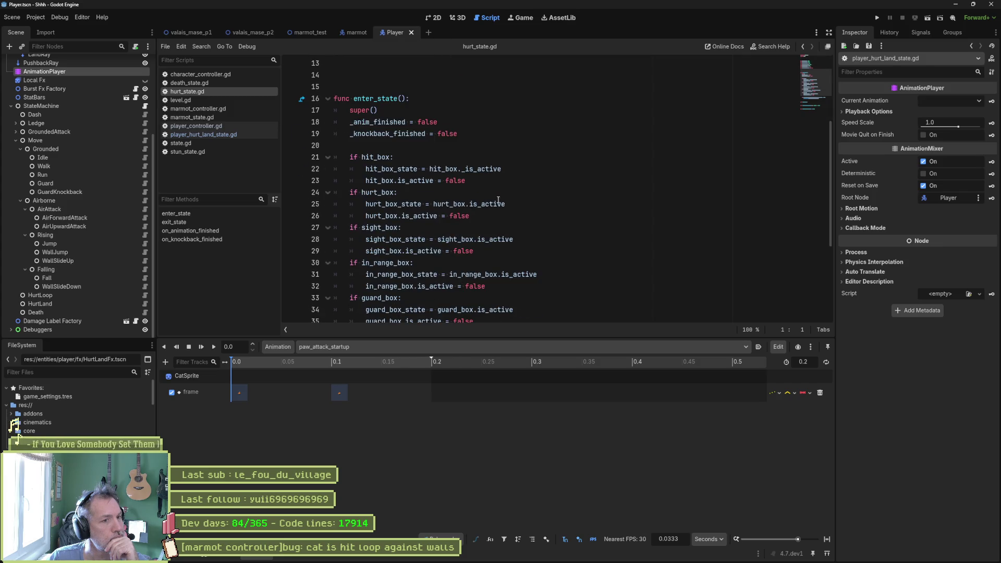
Select the death check on lines 37–38 of hurt_state.gd, then open player_hurt_loop_state.gd
scroll(560, 231, down, 4)
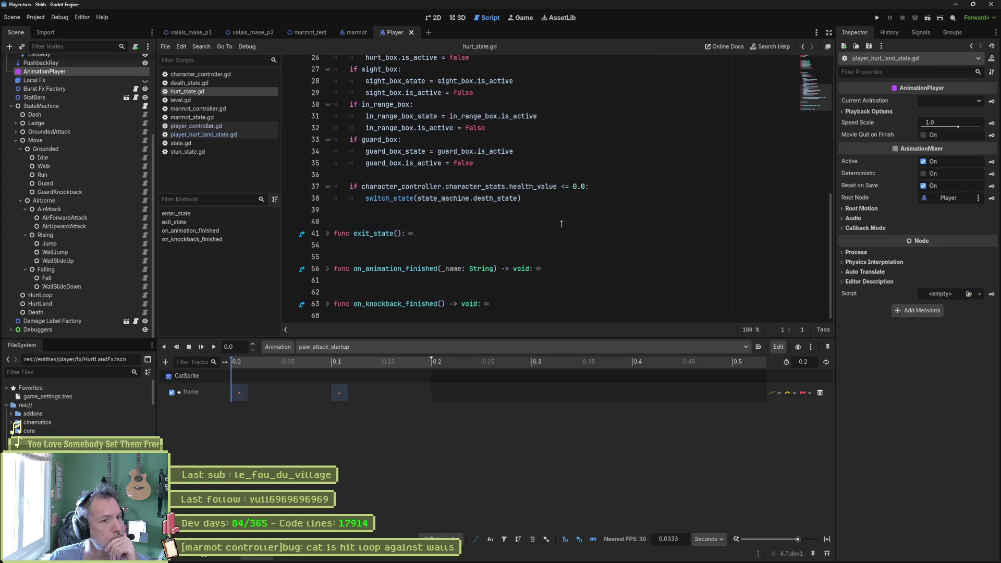
drag(526, 198, 305, 186)
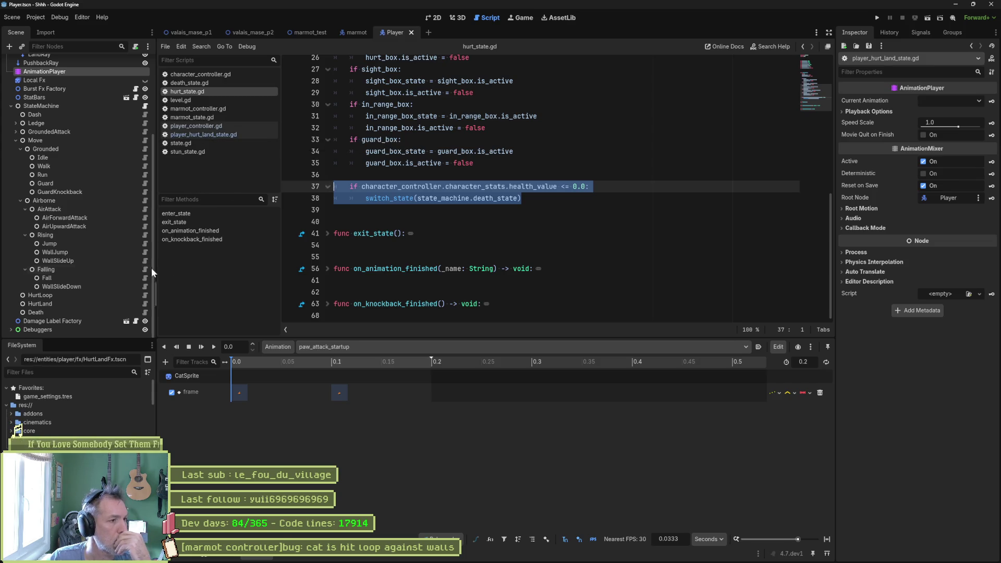
click(146, 295)
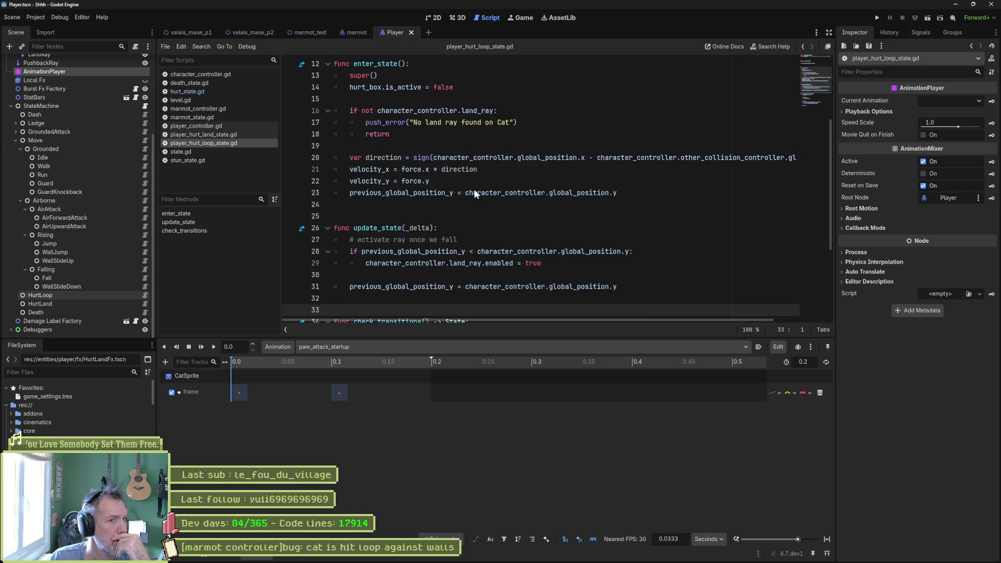
Review player_hurt_loop_state.gd from the top, selecting the parent class on line 2
click(819, 60)
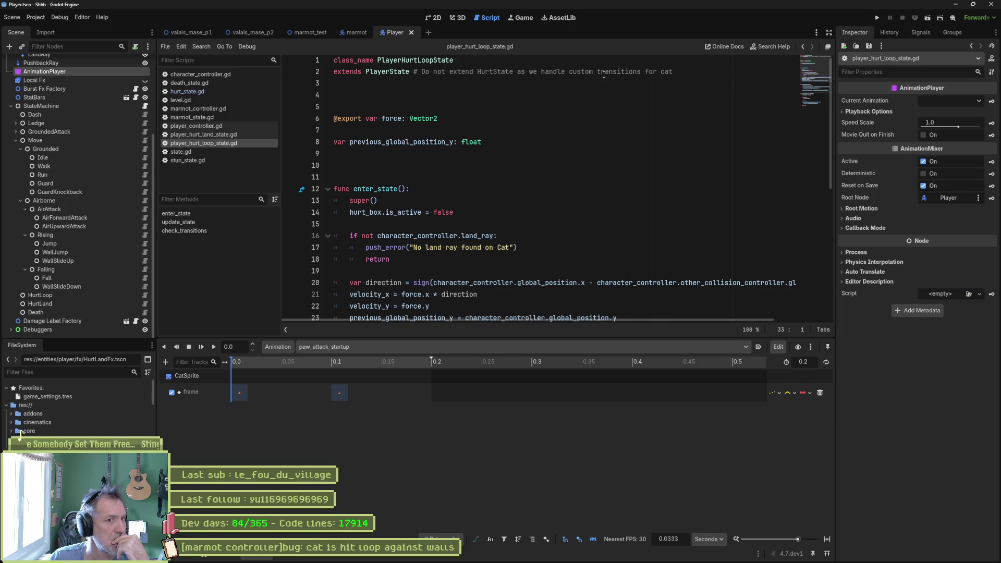
drag(677, 71, 390, 71)
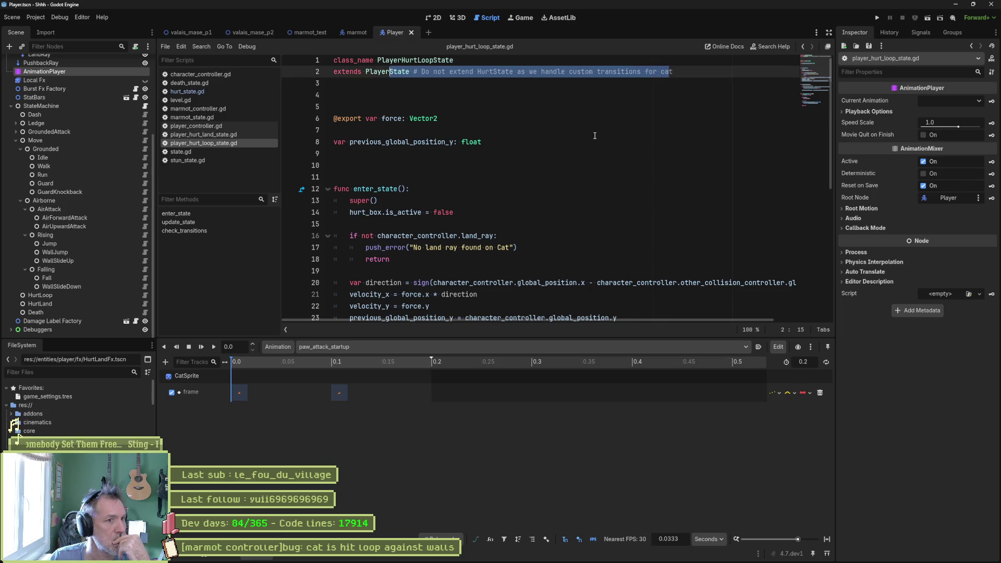
scroll(541, 175, down, 1)
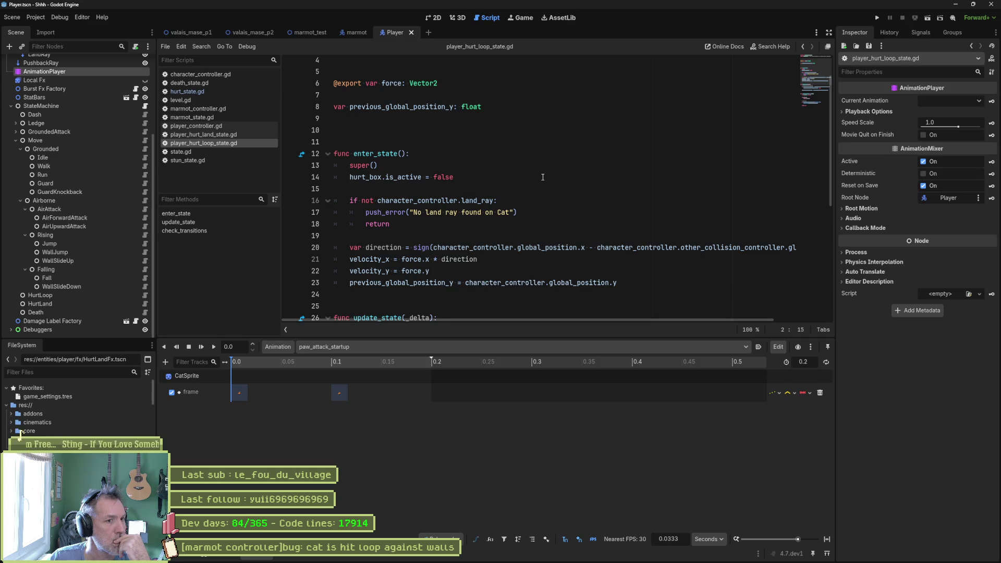
scroll(543, 178, down, 5)
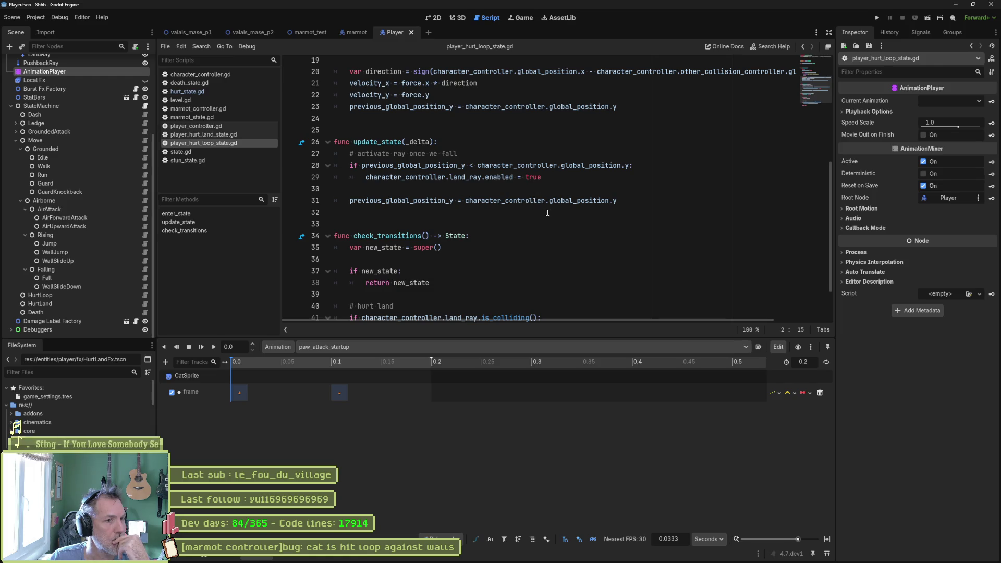
scroll(541, 216, down, 1)
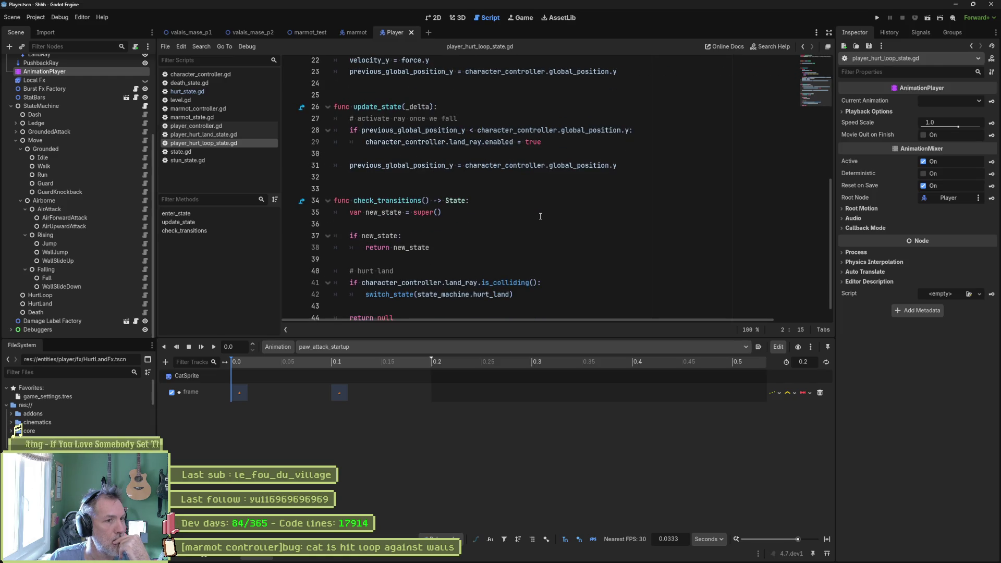
scroll(540, 216, down, 1)
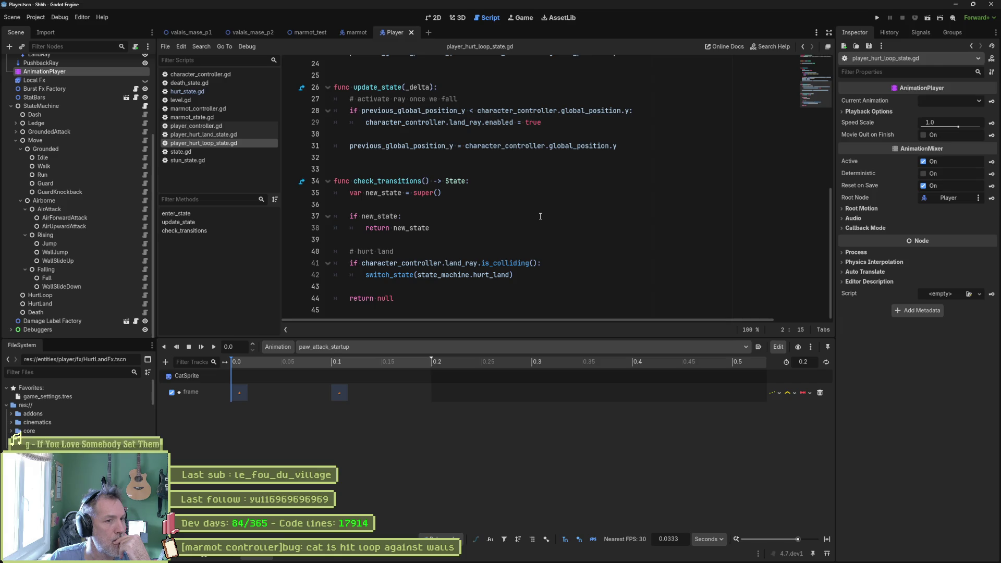
scroll(541, 216, up, 8)
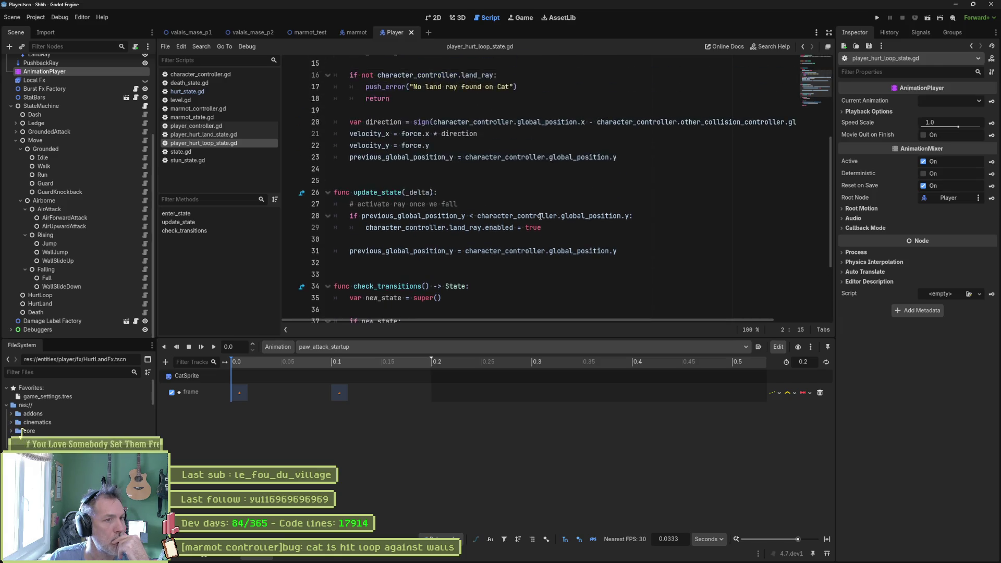
Change line 2 to extend HurtState, save, and run the marmot_test scene
click(399, 76)
double_click(394, 76)
text(HurtState # Do not extend HurtState as we handle custom transitions for cat)
key(ctrl+s)
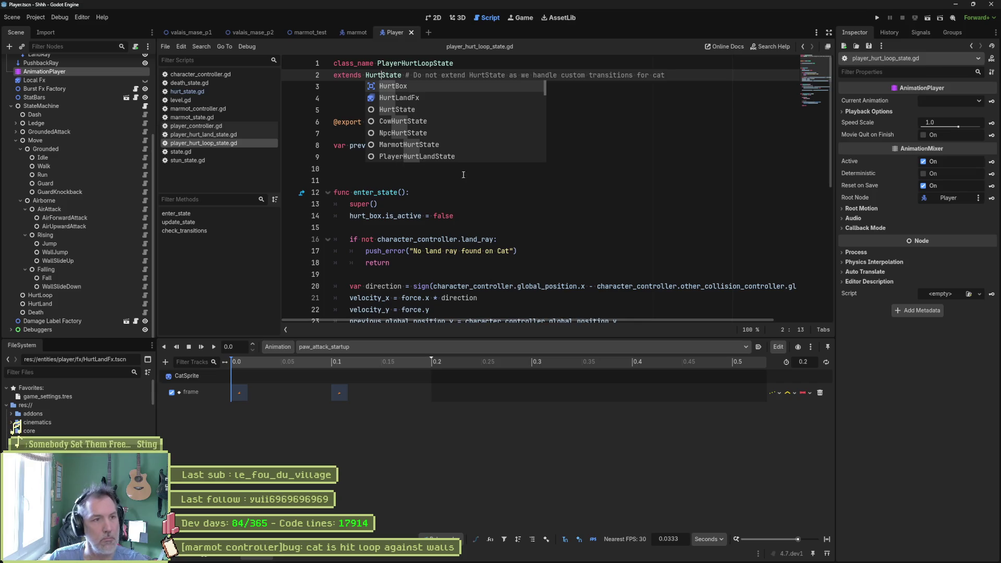
click(310, 33)
key(F6)
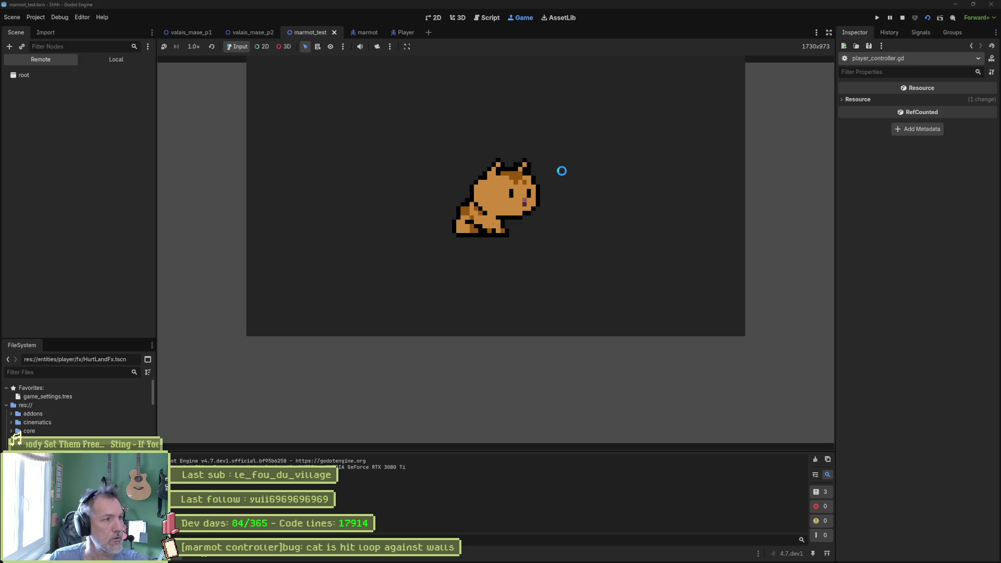
Stop the game, set the Player's Health Max to 1.0, and rerun the scene
key(F8)
click(31, 105)
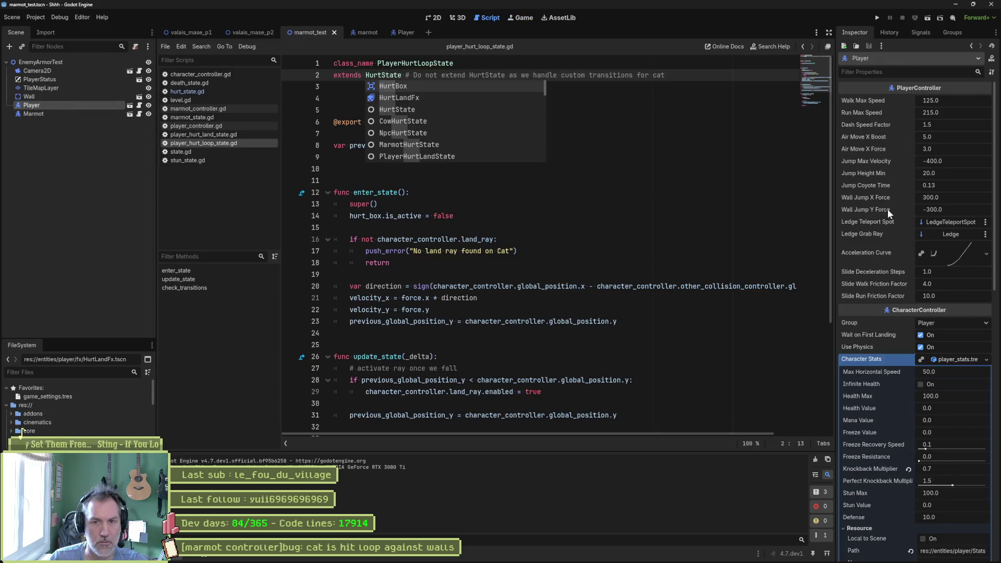
click(962, 395)
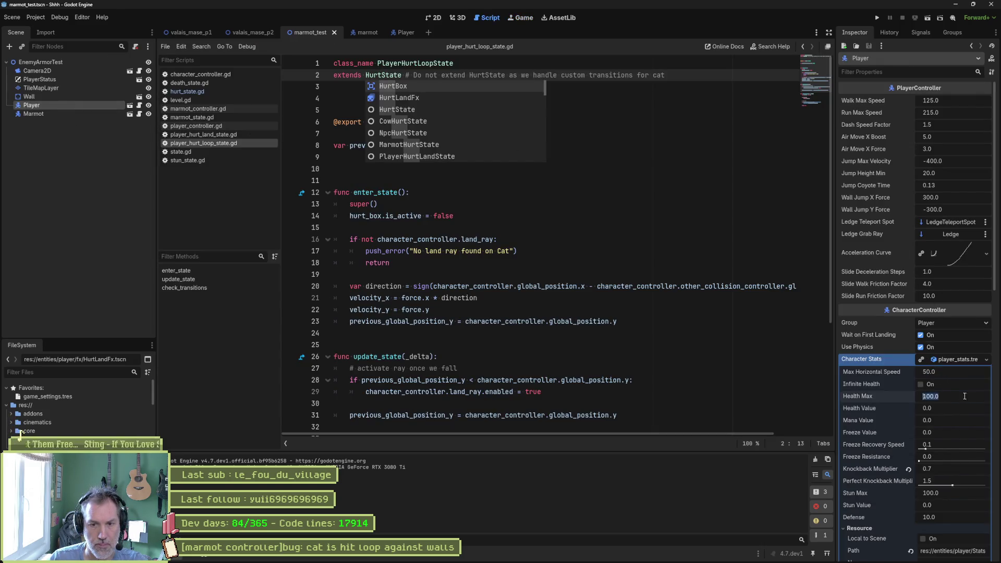
text(1)
key(Return)
key(F6)
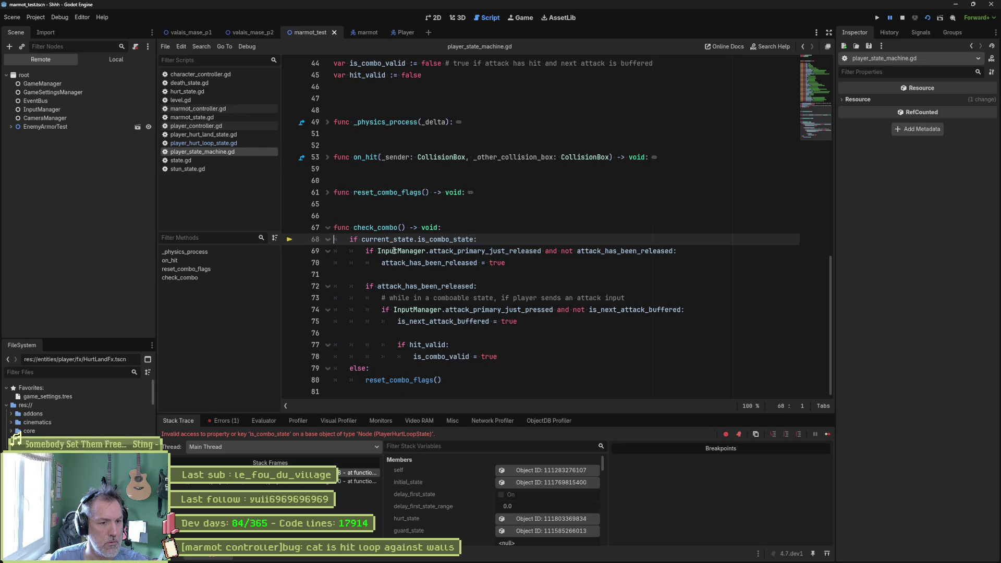
Stop debugging, select is_combo_state on line 68, and open Find in Files for it
scroll(419, 517, down, 3)
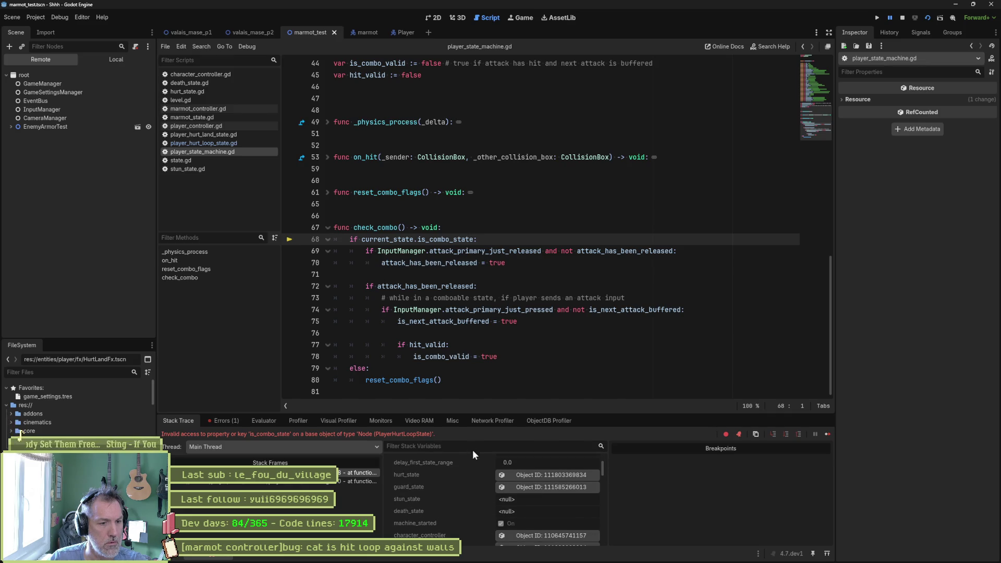
scroll(471, 446, down, 3)
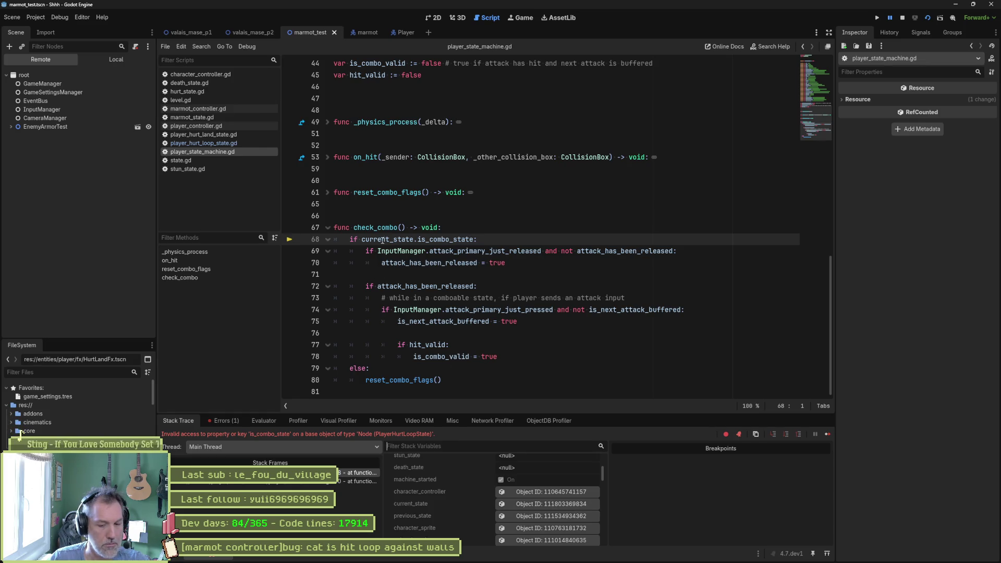
key(F8)
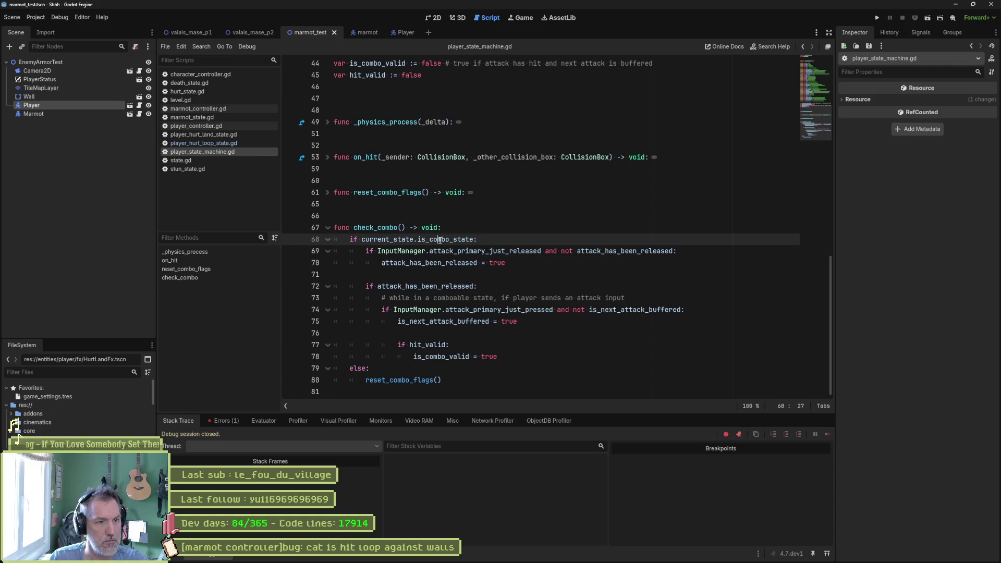
double_click(440, 240)
key(ctrl+shift+f)
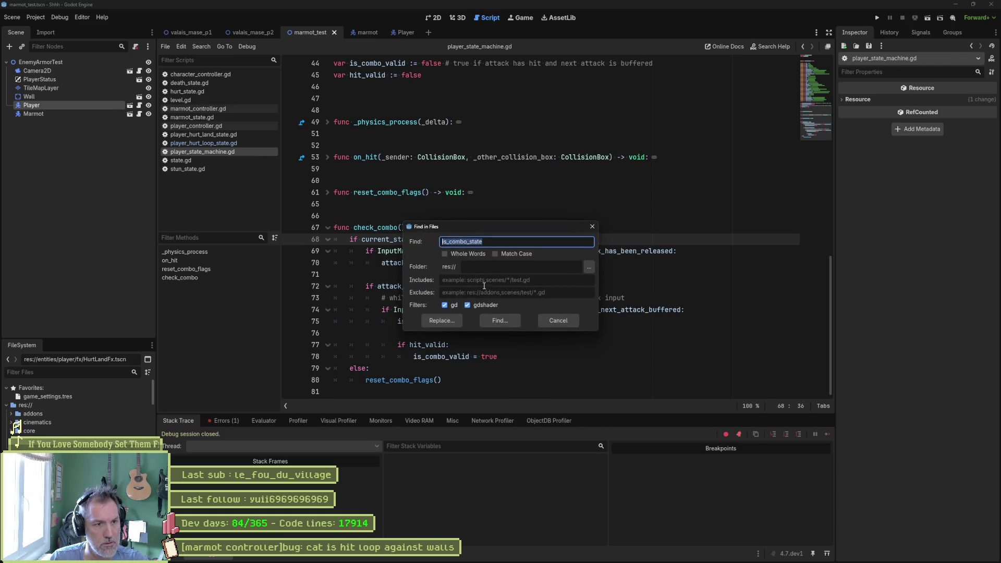
List the is_combo_state matches, then follow the error's stack trace to check_combo() on line 50
click(500, 320)
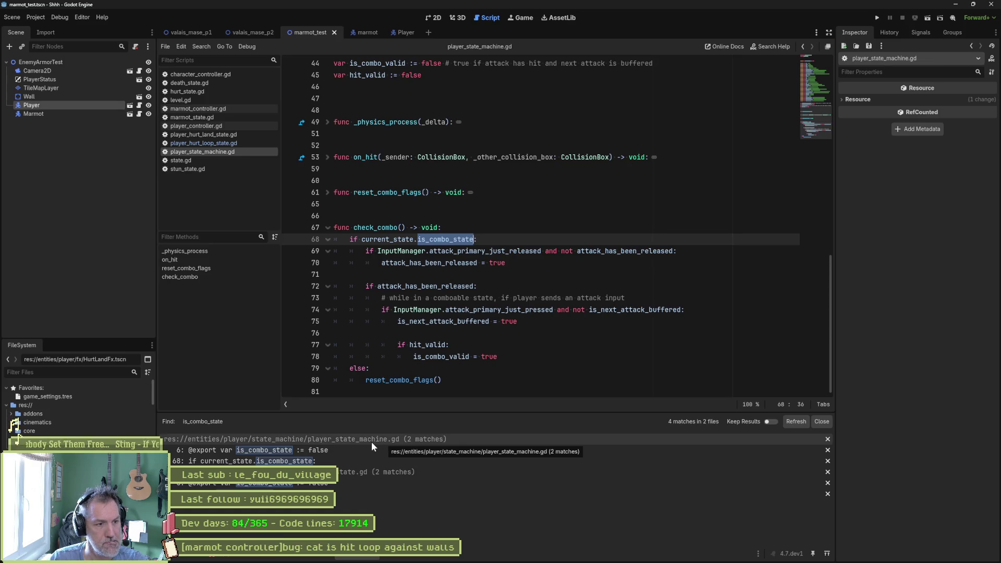
click(208, 558)
click(225, 421)
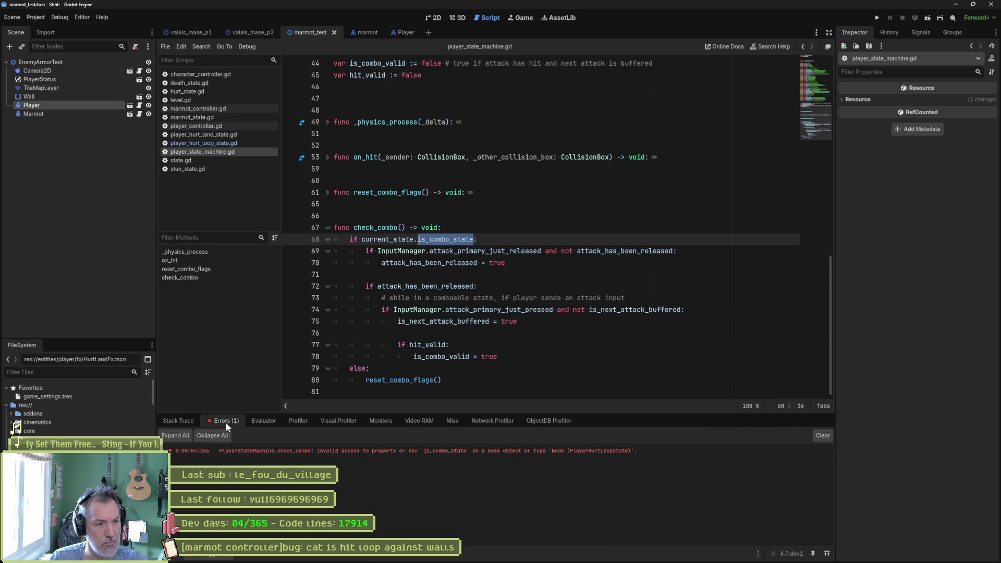
click(175, 452)
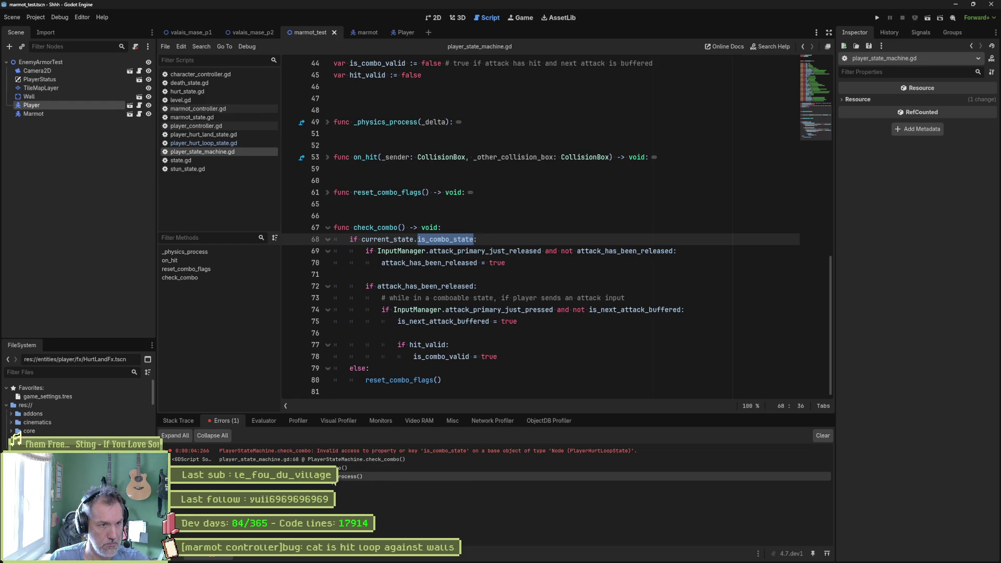
click(349, 476)
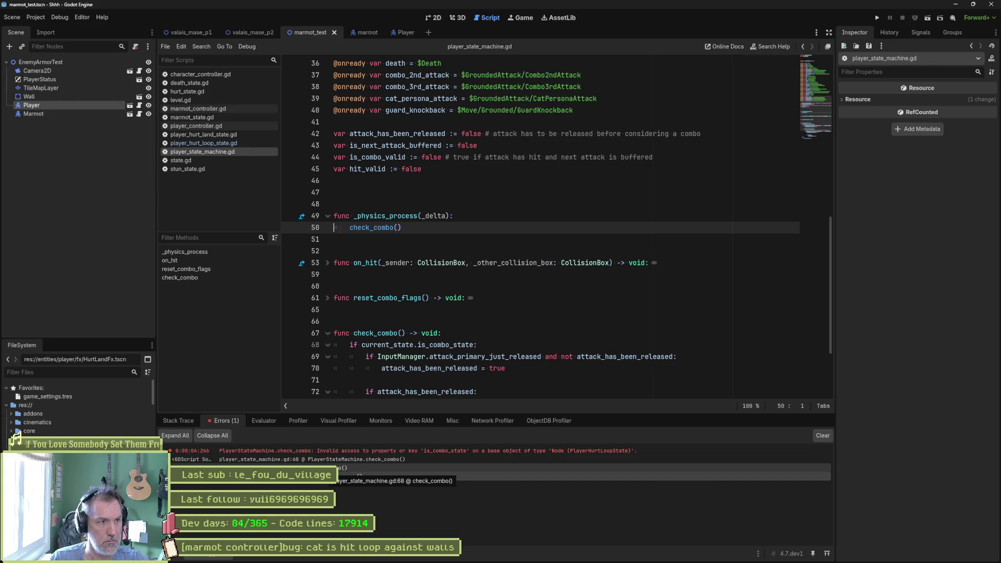
Rerun the scene from line 68, inspect the live StateMachine node's members, then stop it
click(329, 467)
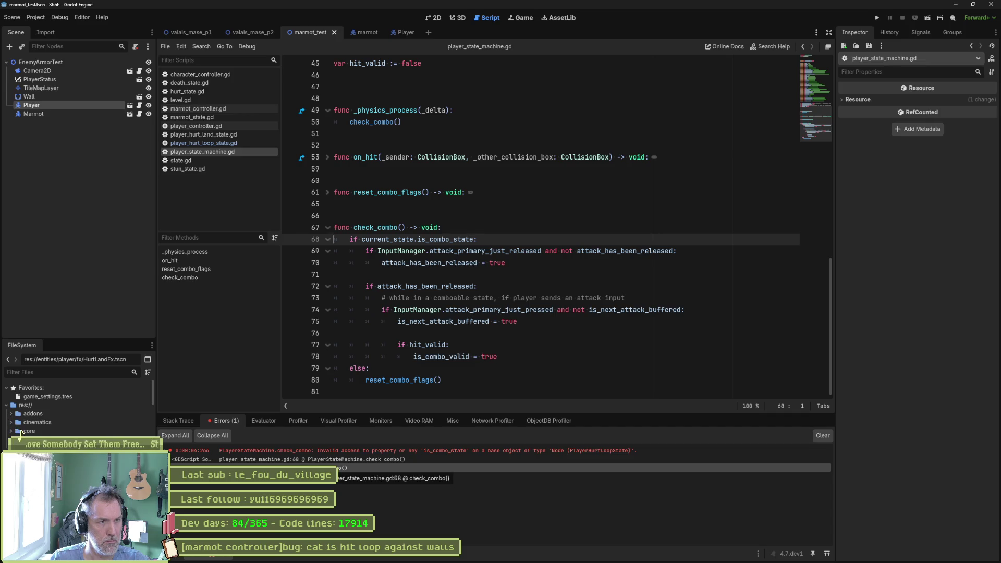
click(481, 274)
key(F6)
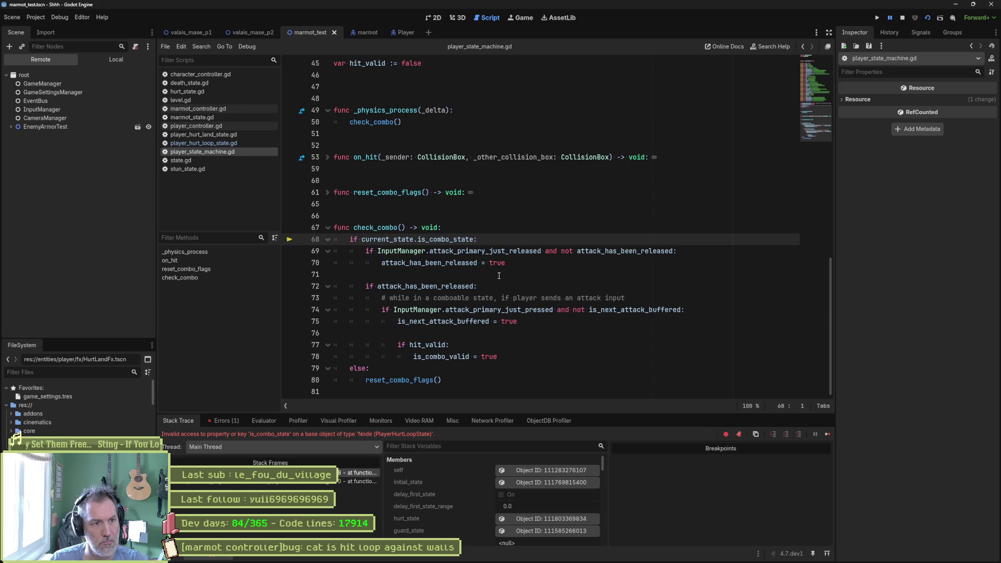
click(552, 474)
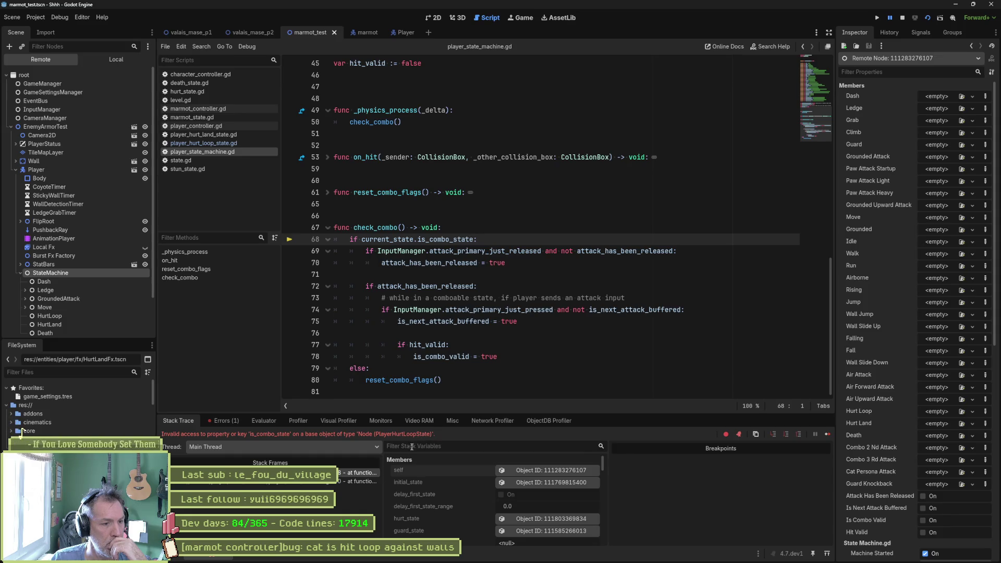
click(357, 557)
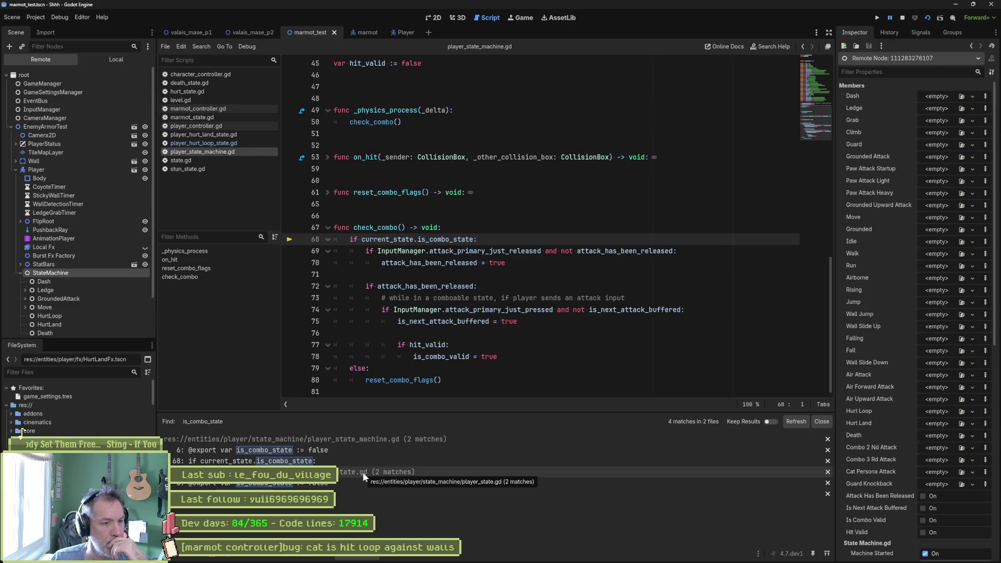
click(902, 17)
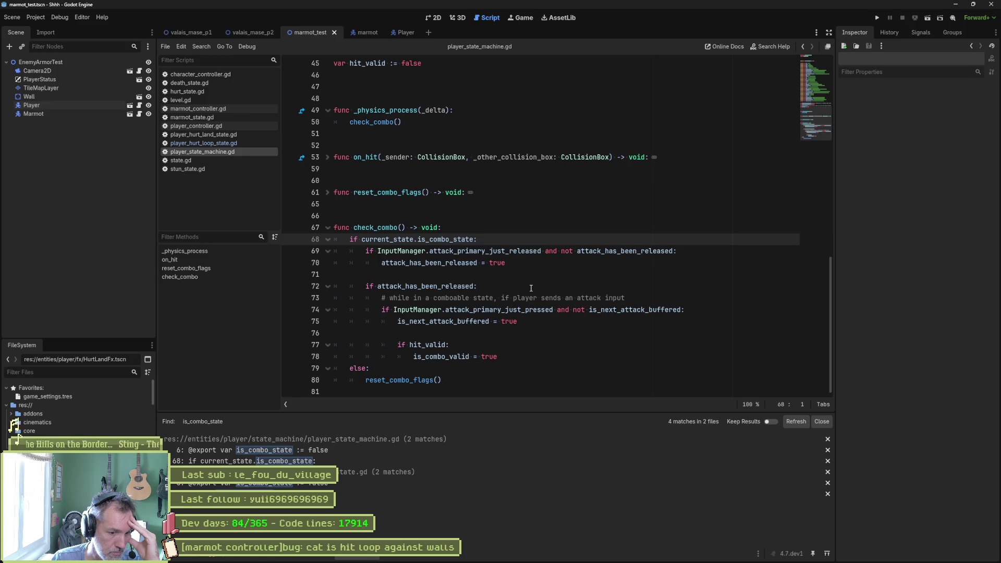
Select line 68's combo condition and read the invalid is_combo_state access error on PlayerHurtLoopState
click(394, 240)
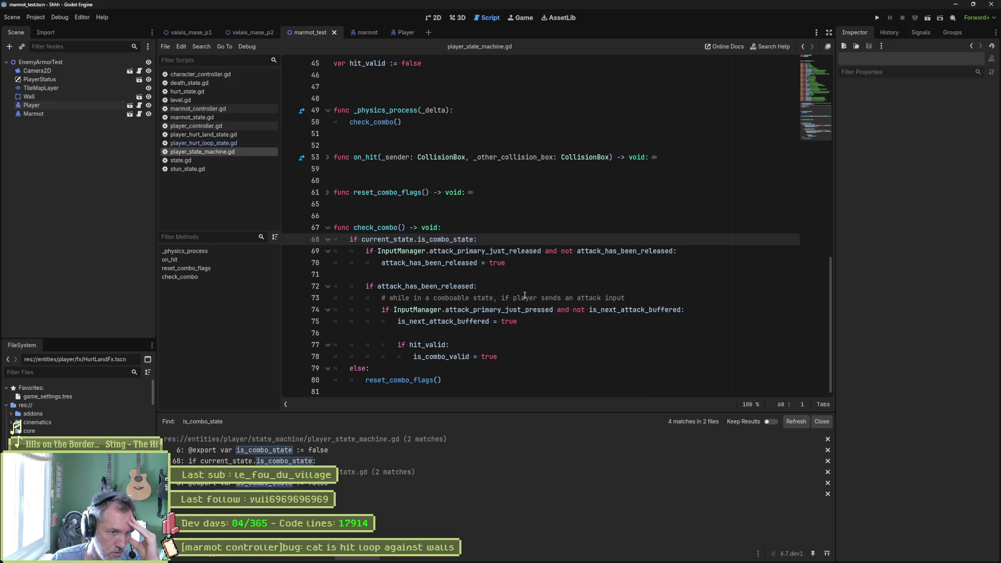
key(Right)
key(Right)
key(Right)
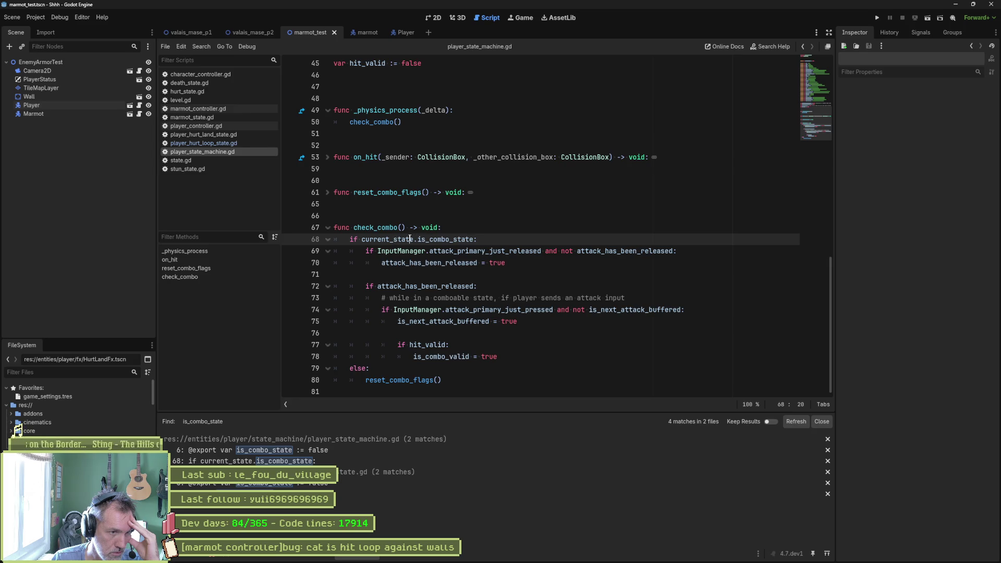
drag(350, 239, 454, 240)
click(222, 557)
click(223, 421)
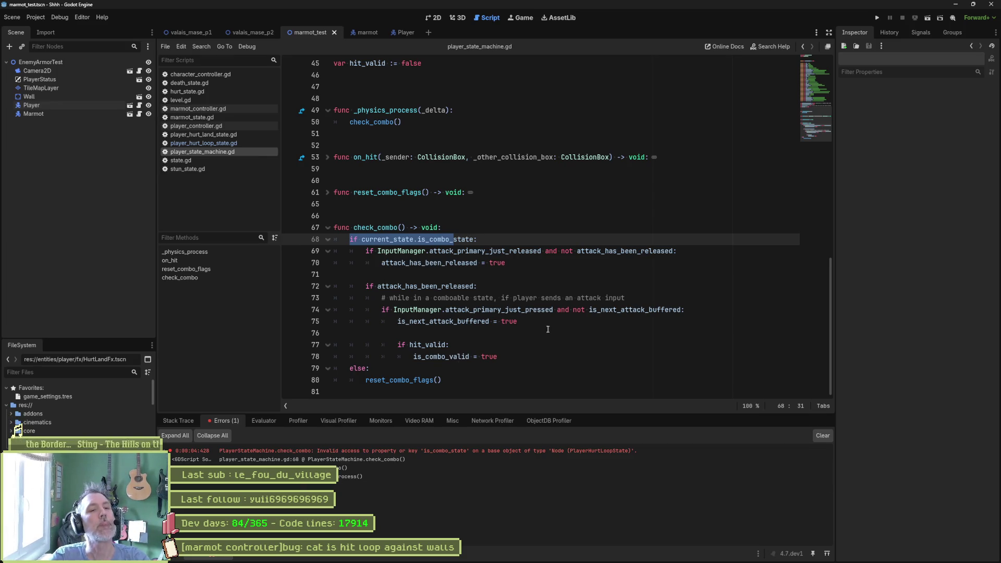
click(580, 270)
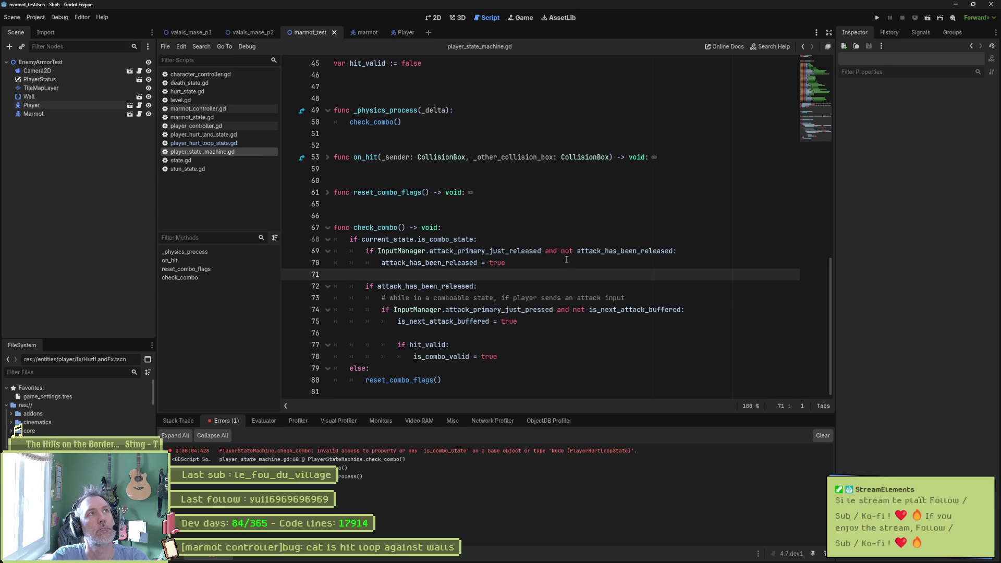
Make line 68 test 'current_state is PlayerState and' before is_combo_state, save, and test-run
key(ctrl+z)
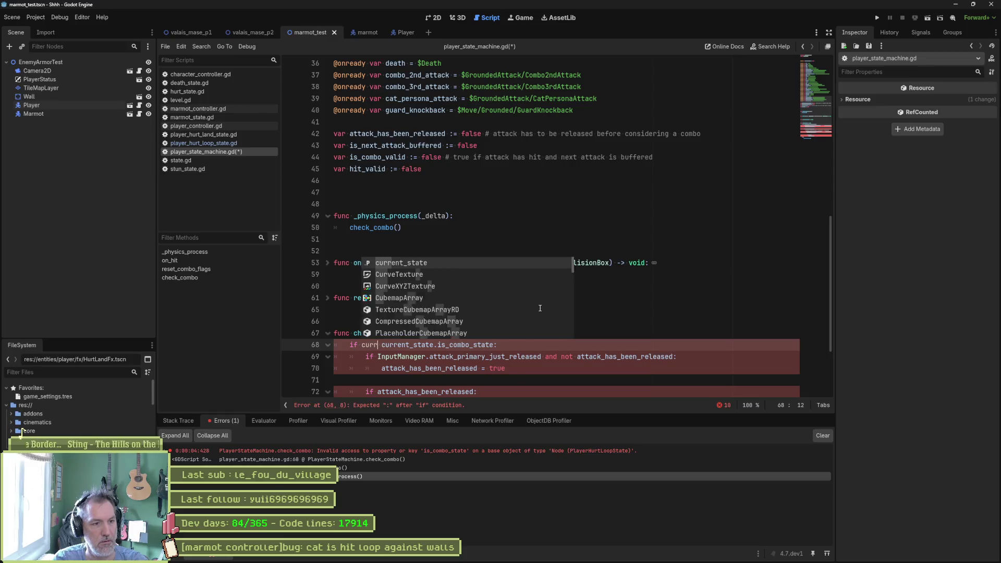
text(is Pl)
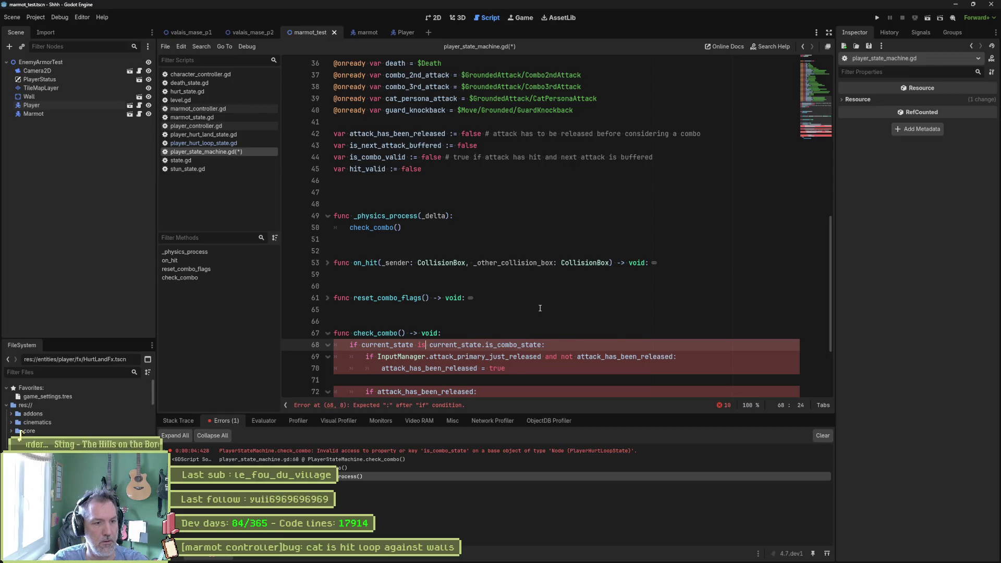
text(ayer)
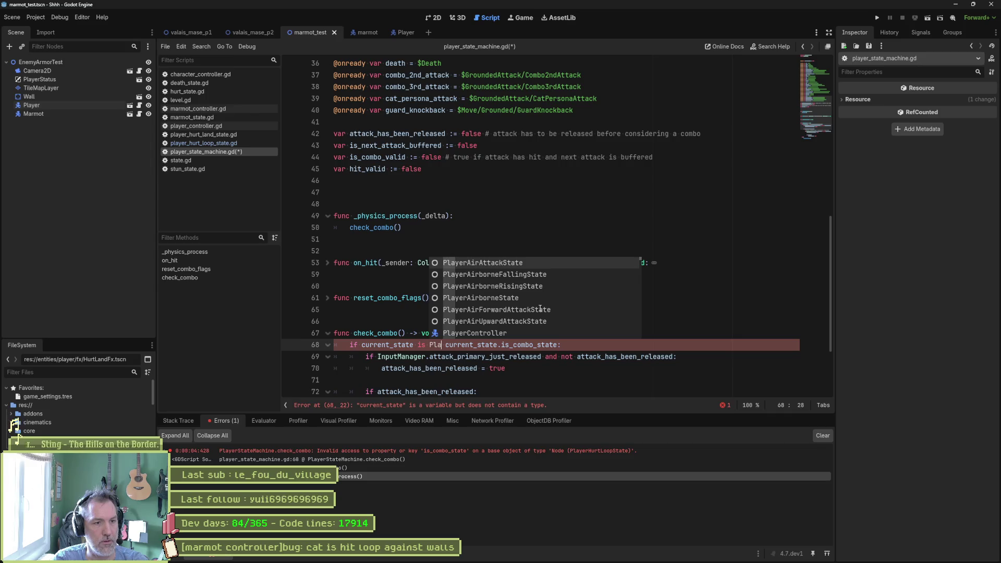
text(State and)
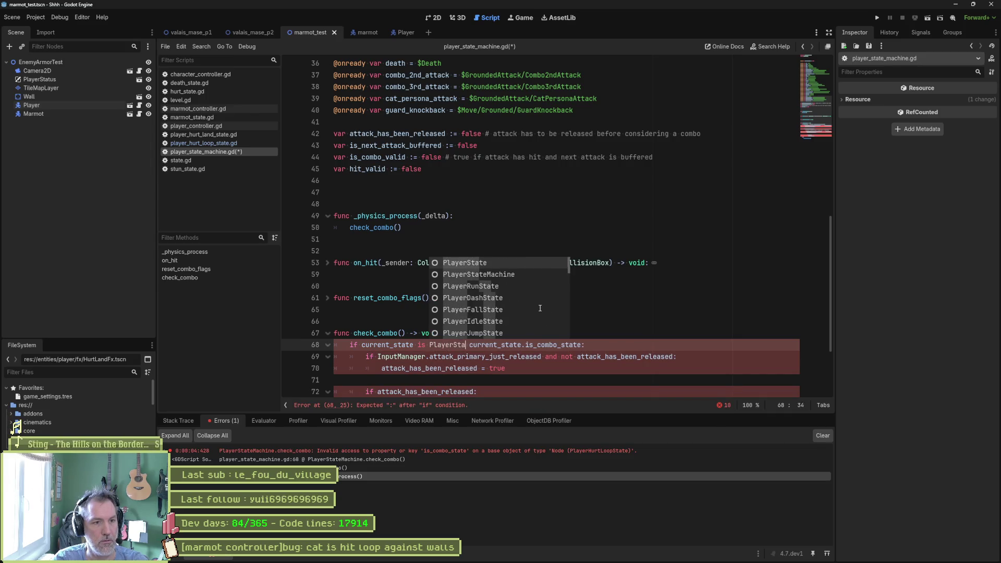
key(ctrl+s)
key(F6)
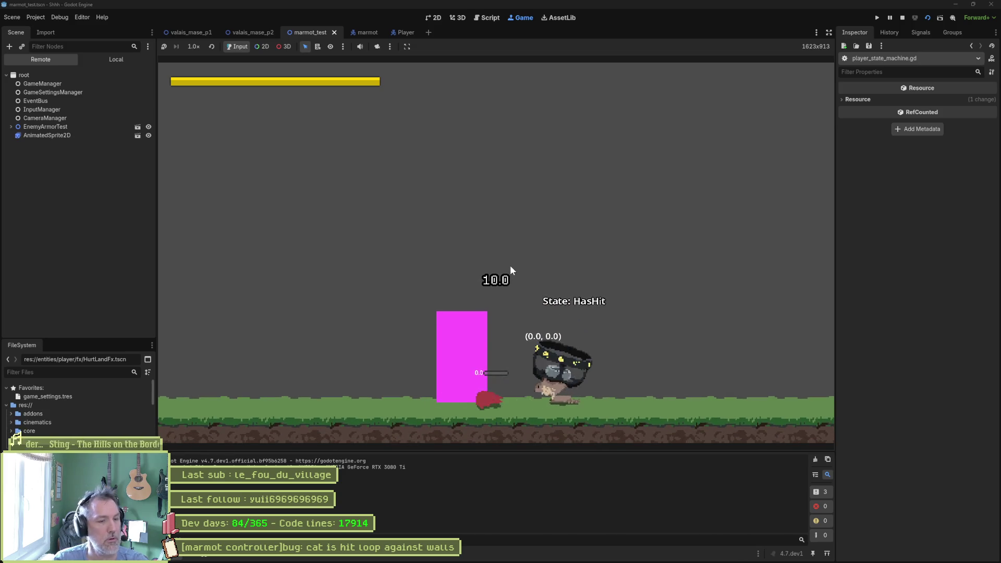
key(F8)
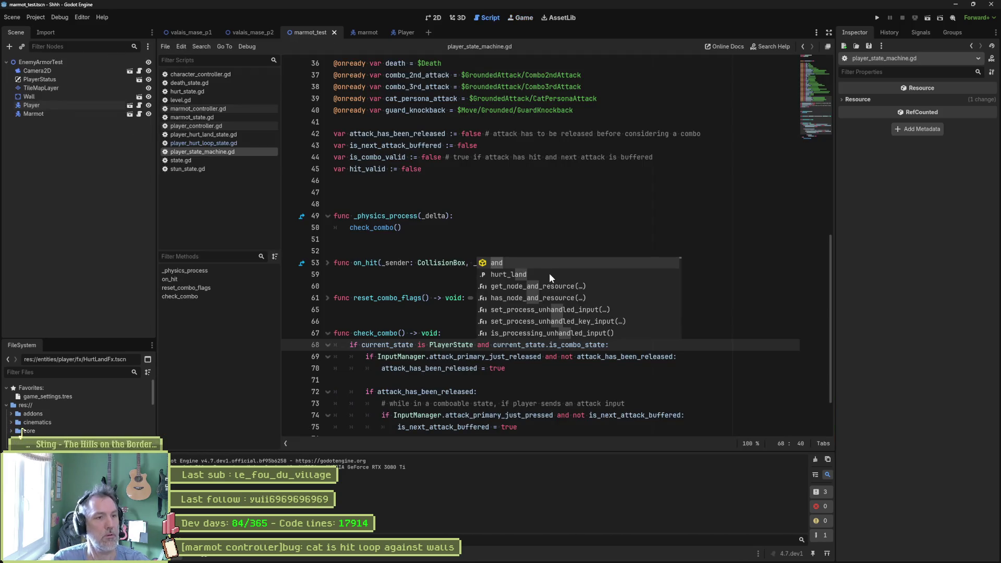
click(452, 308)
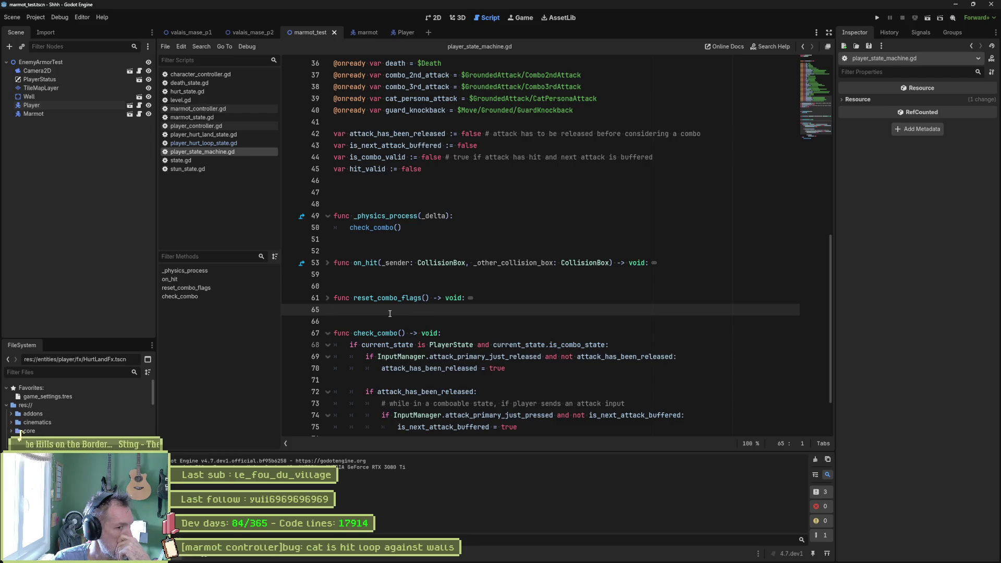
Open player_hurt_loop_state.gd, jump to hurt_state.gd, and set a breakpoint on the death check
click(195, 143)
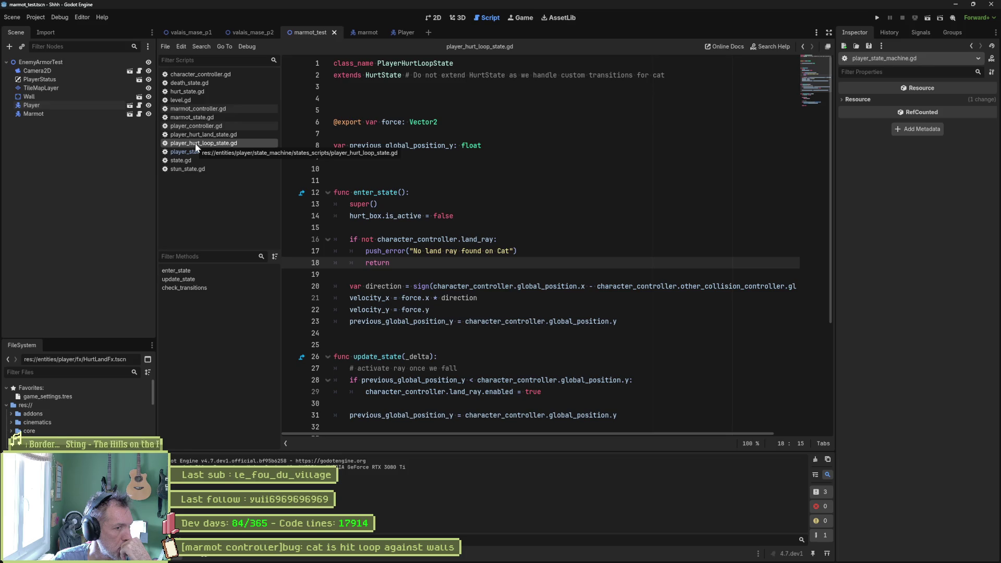
click(398, 79)
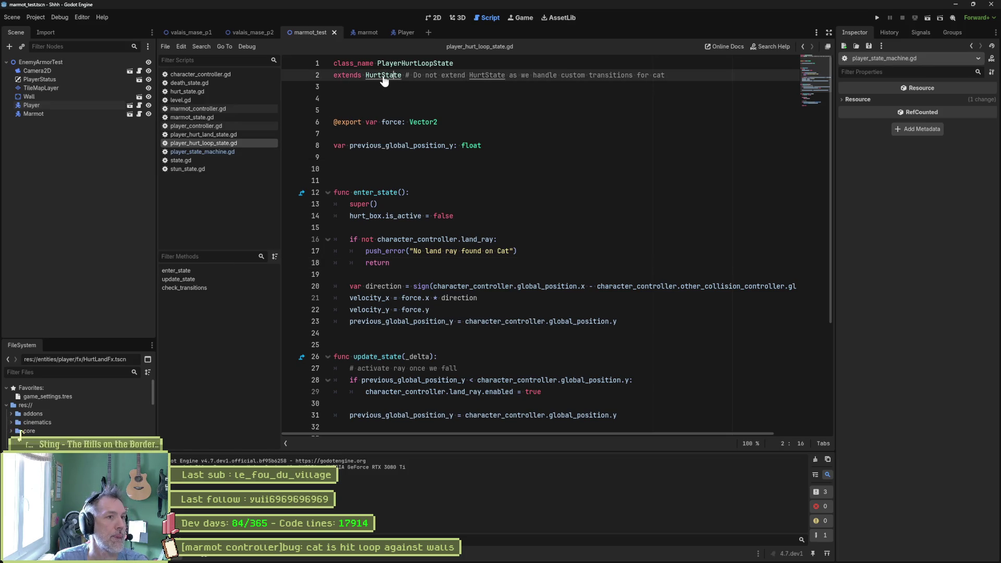
ctrl+click(385, 76)
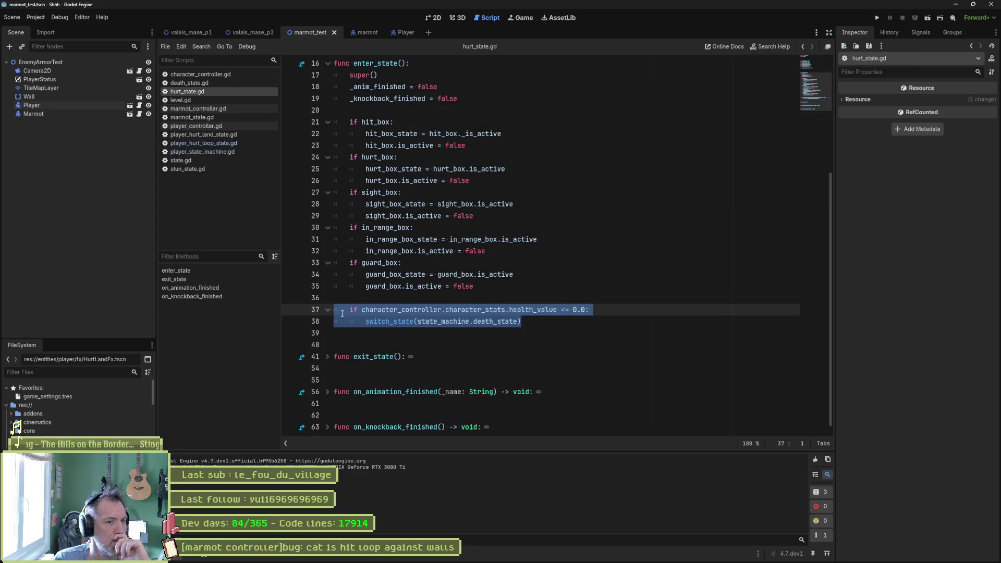
click(292, 310)
Run to the line 37 breakpoint and evaluate health_value in the Evaluator, finding -9.0
key(F6)
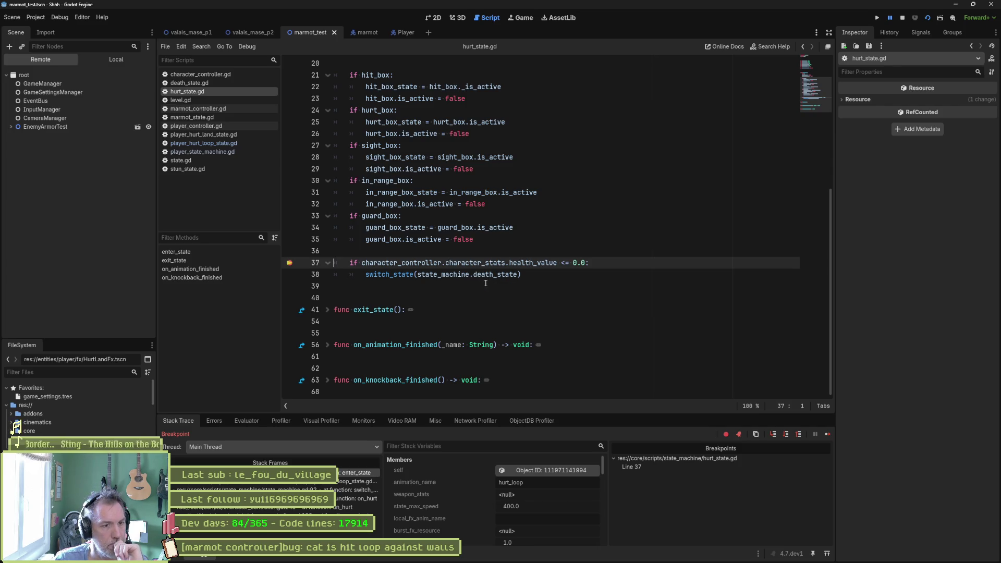
mouse_move(388, 266)
mouse_down()
mouse_move(500, 274)
mouse_move(556, 265)
mouse_up()
key(ctrl+c)
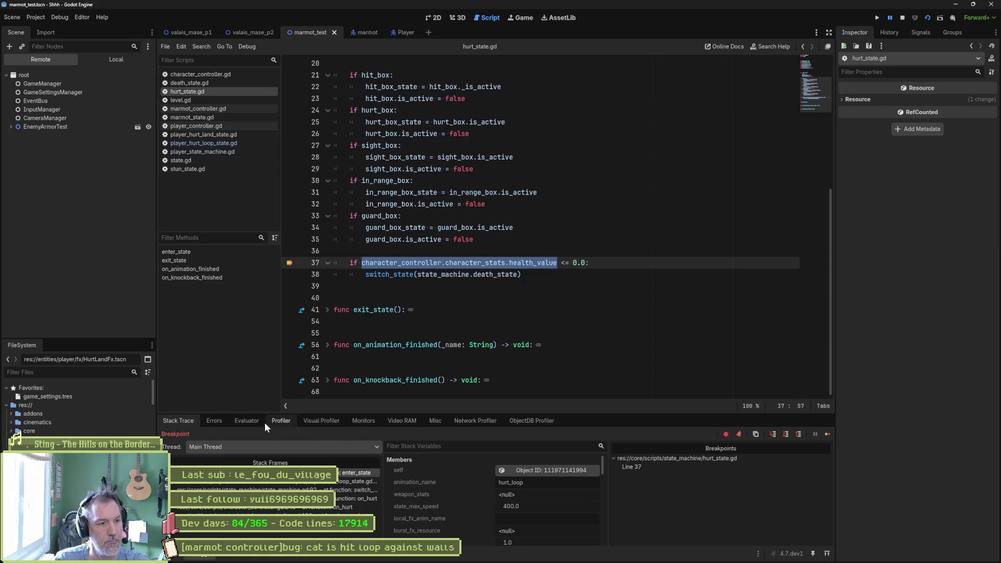
click(260, 421)
click(270, 436)
key(ctrl+v)
key(Return)
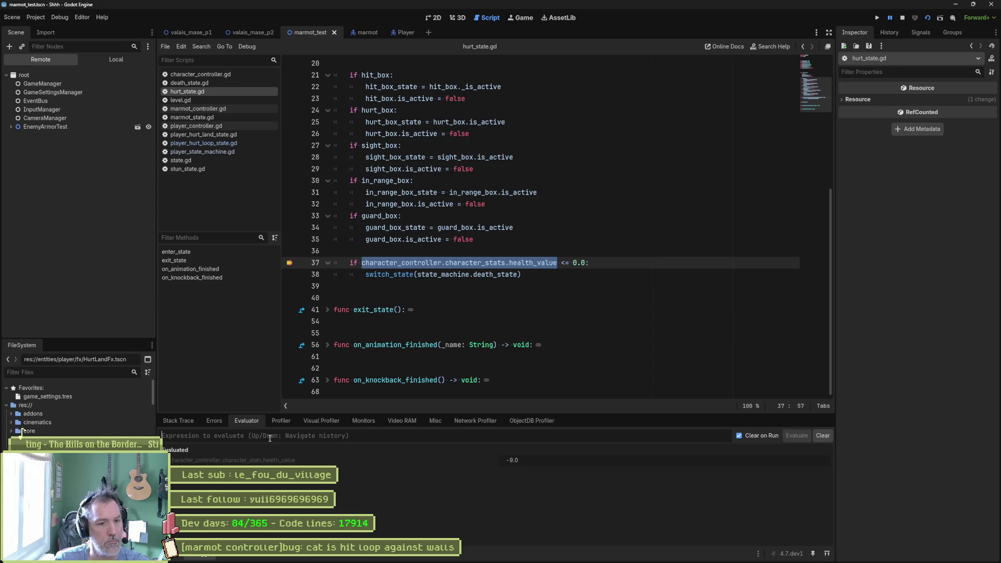
Step to the death-state switch on line 38 and remove the line 37 breakpoint
click(562, 273)
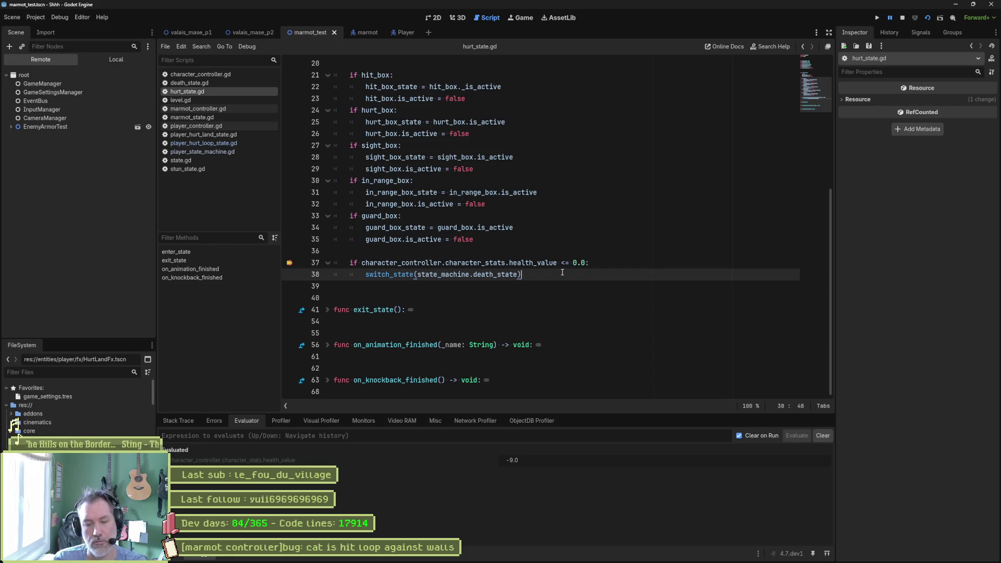
key(F10)
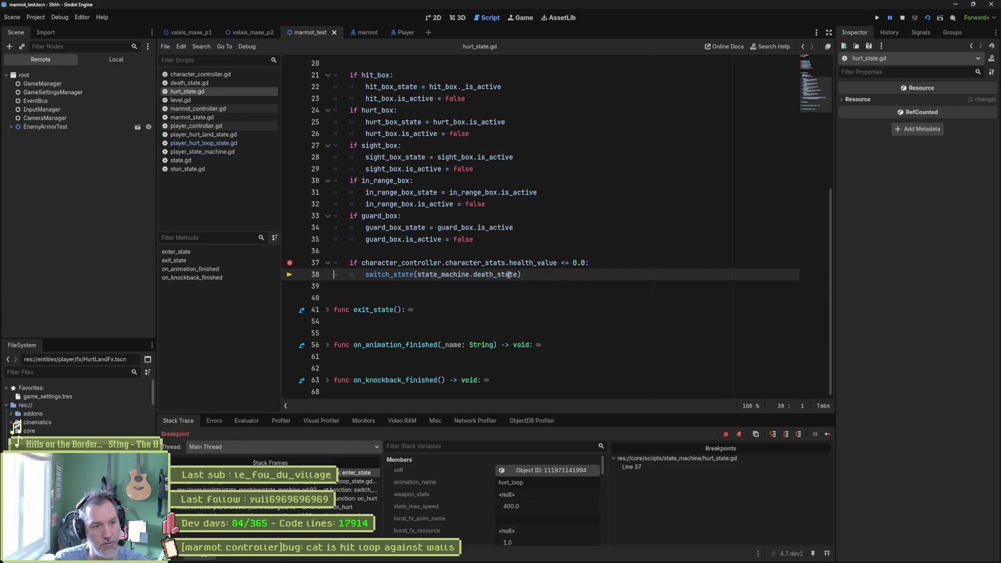
click(290, 263)
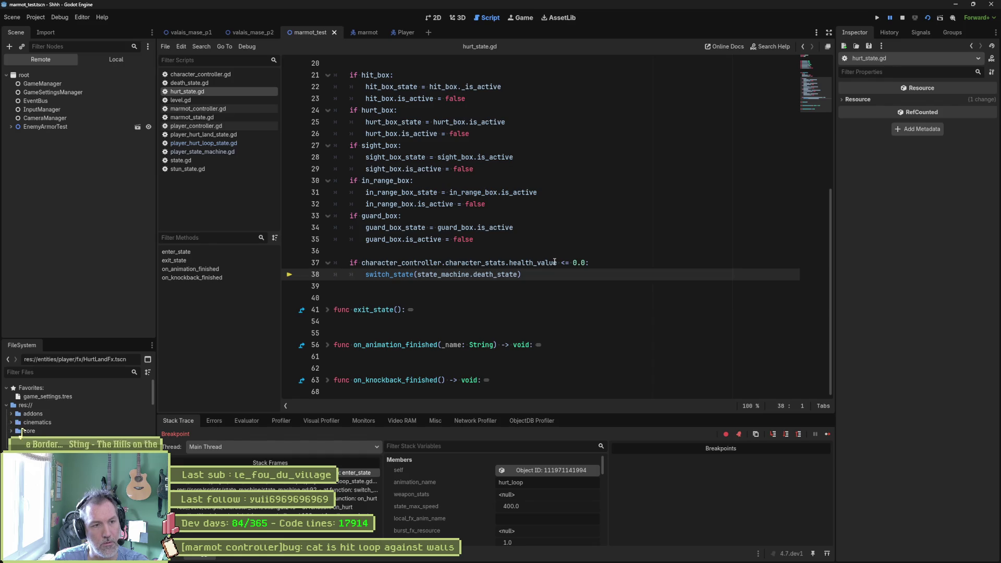
Quick Open player_death_state.gd by searching 'player_death'
mouse_move(554, 262)
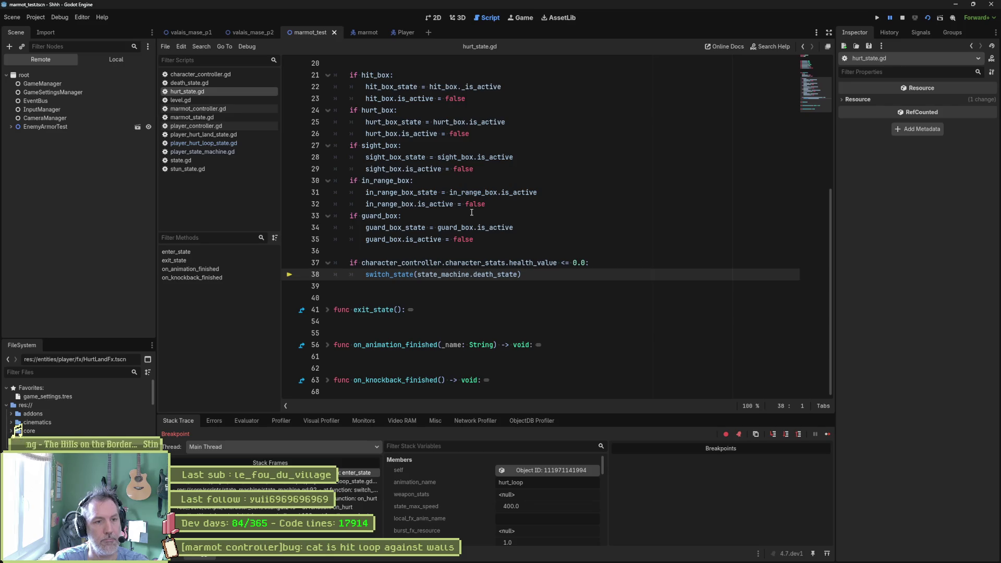
key(shift+alt+o)
text(player_death)
key(Return)
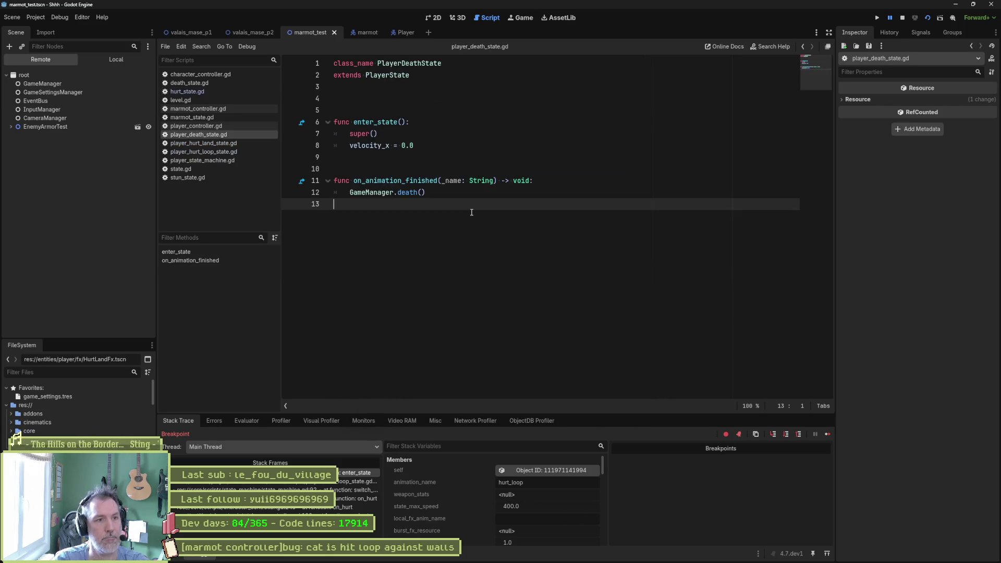
Break at line 7 of player_death_state.gd, inspect the state_machine.gd and collision_box.gd frames, then rerun
click(290, 134)
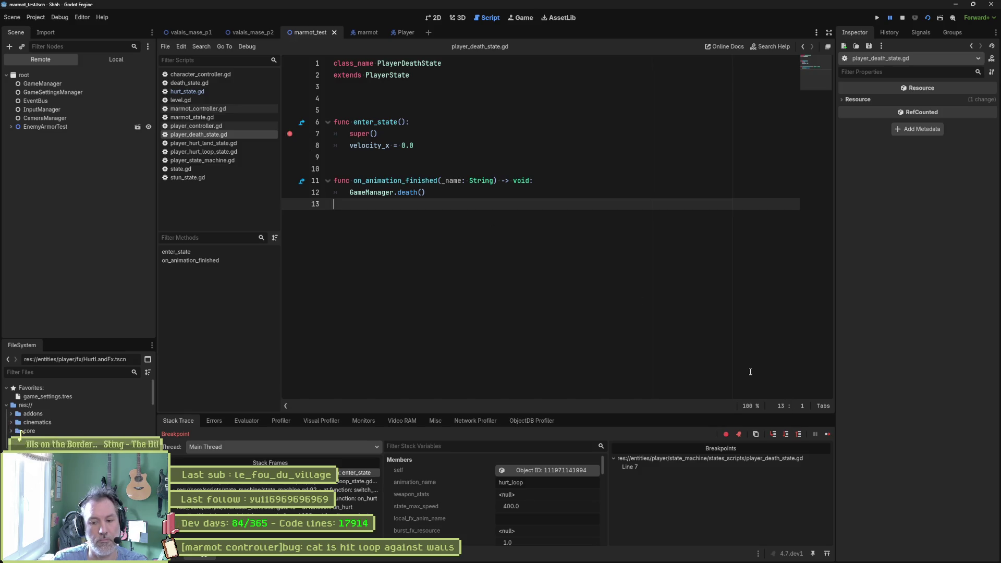
key(F10)
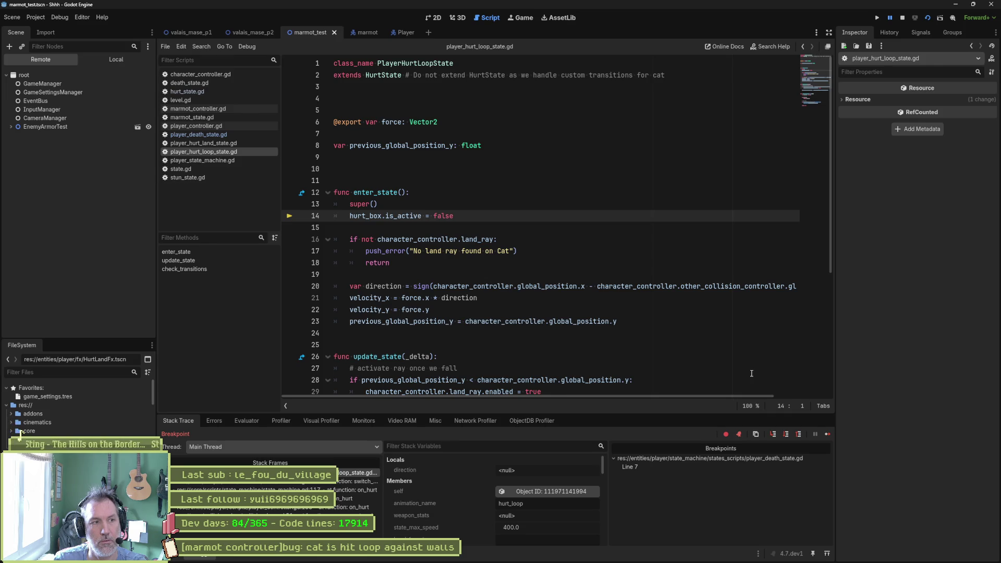
click(313, 488)
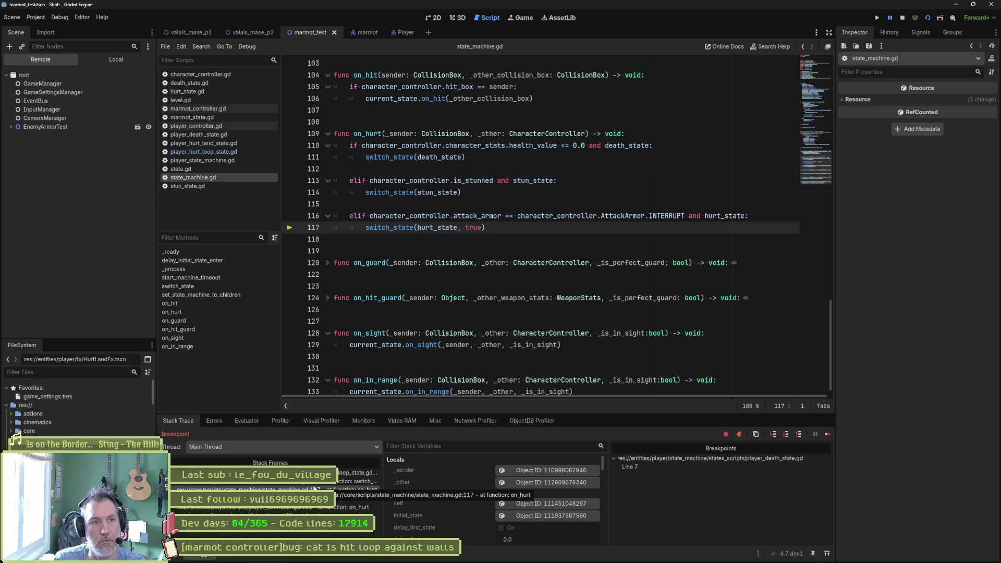
click(316, 511)
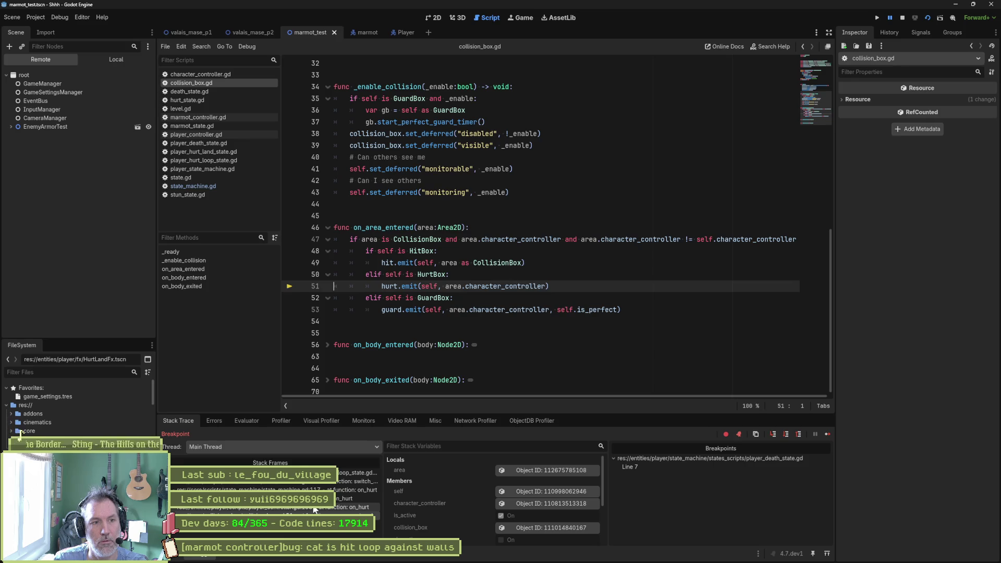
key(F11)
key(F8)
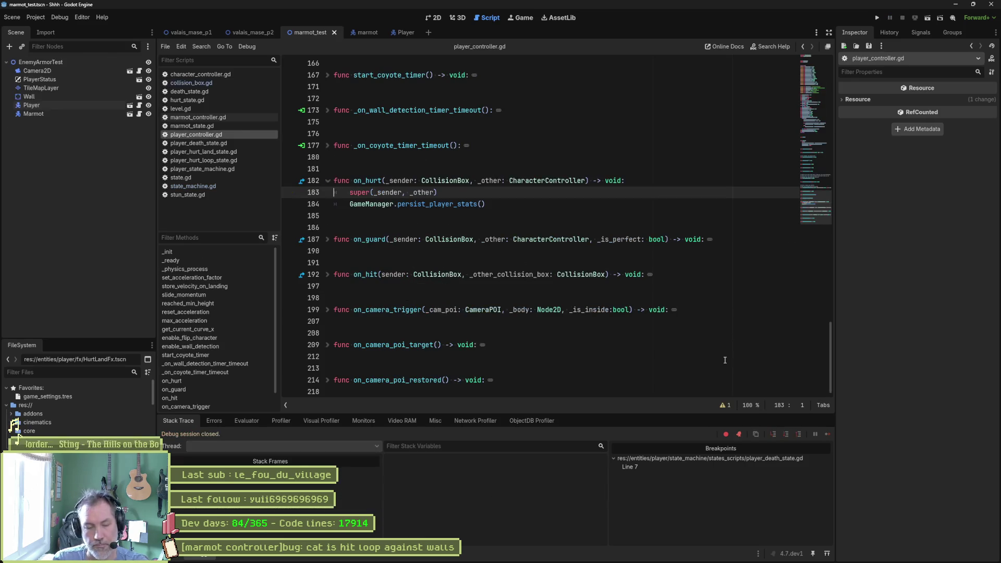
key(F6)
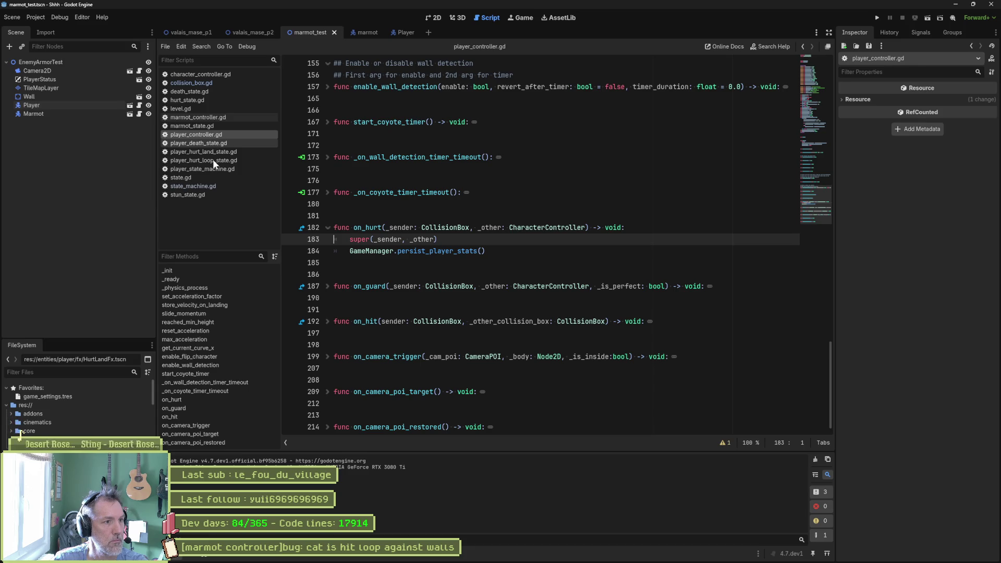
Open hurt_state.gd through HurtState in player_hurt_loop_state.gd
click(214, 161)
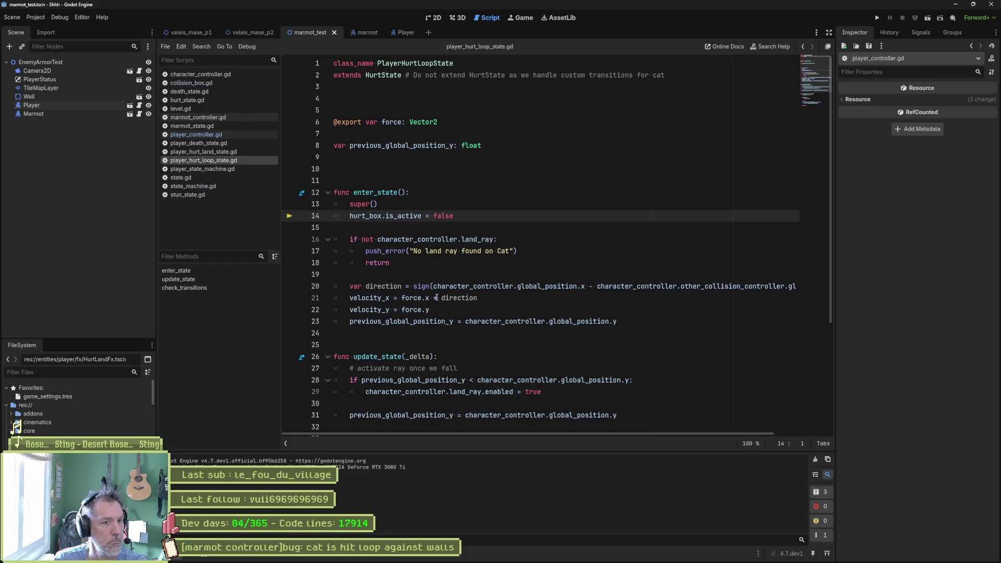
click(381, 79)
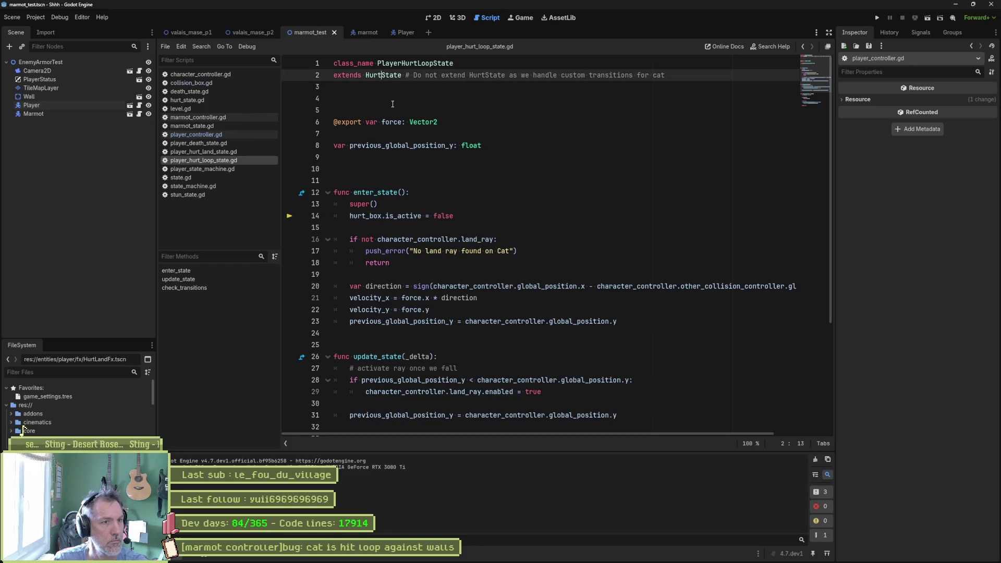
ctrl+click(384, 76)
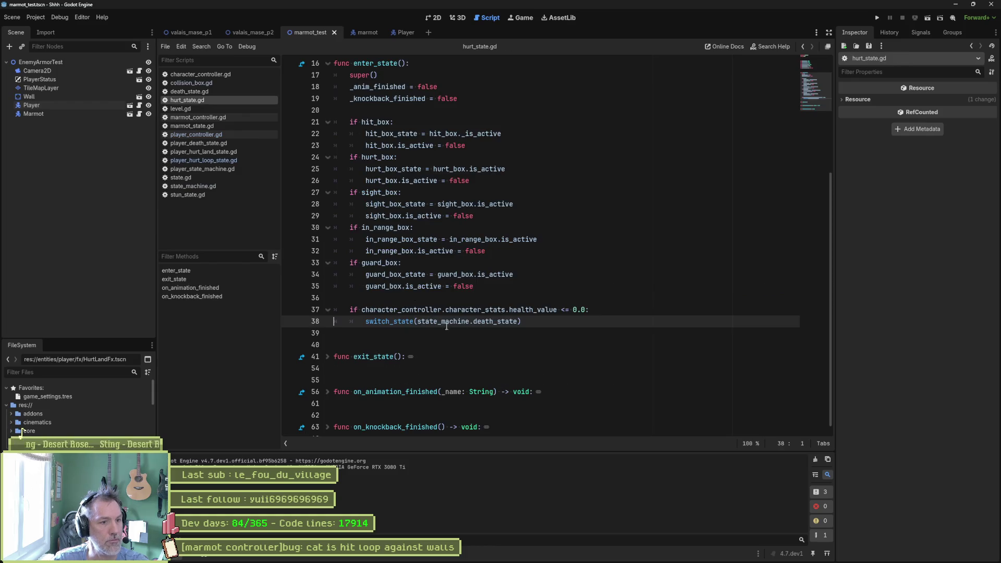
Add 'return' after the death-state switch on line 38 and run the game
click(540, 321)
key(Return)
text(return)
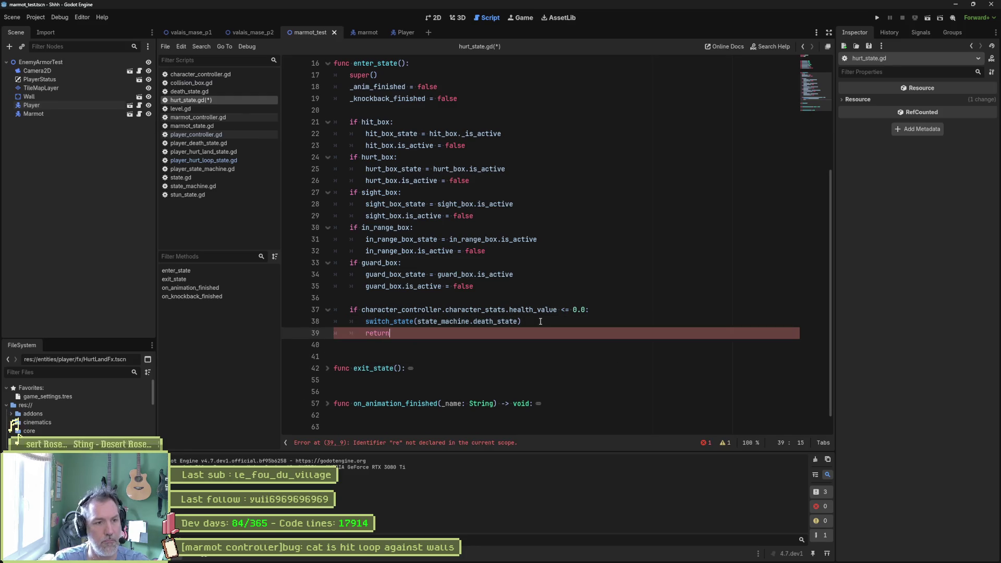
key(F6)
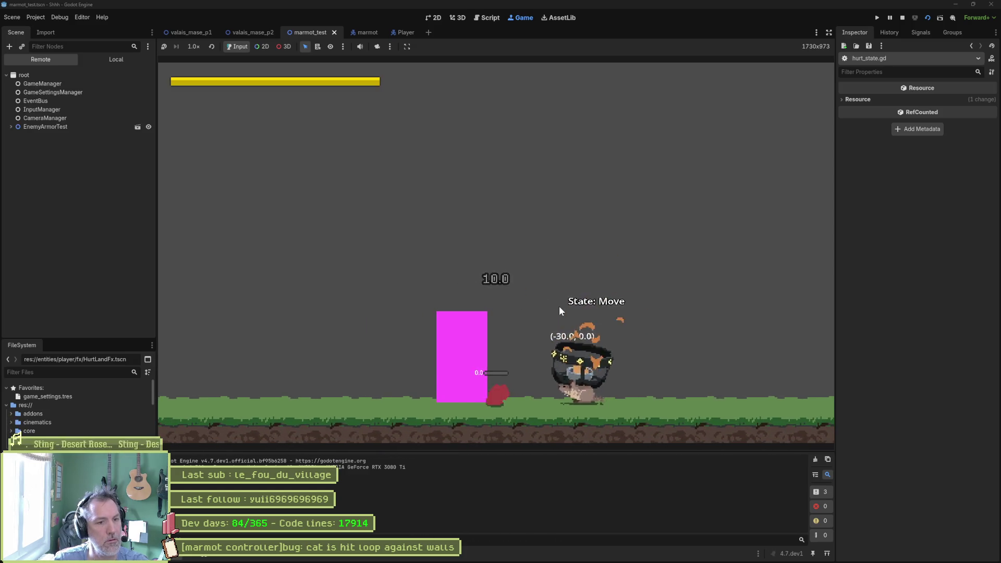
Enable Show Debuggers on the Player and do a test run of the scene
key(F8)
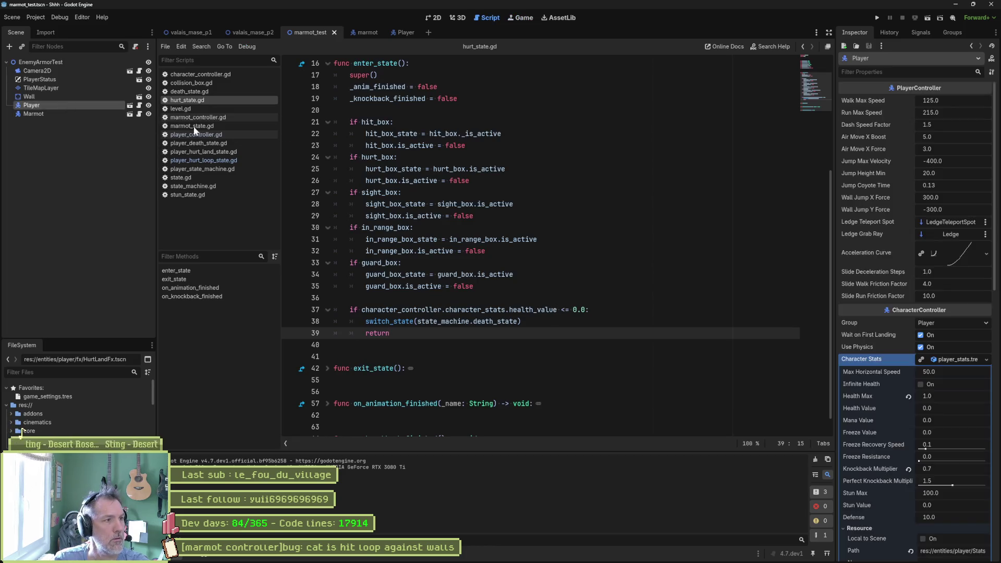
click(921, 449)
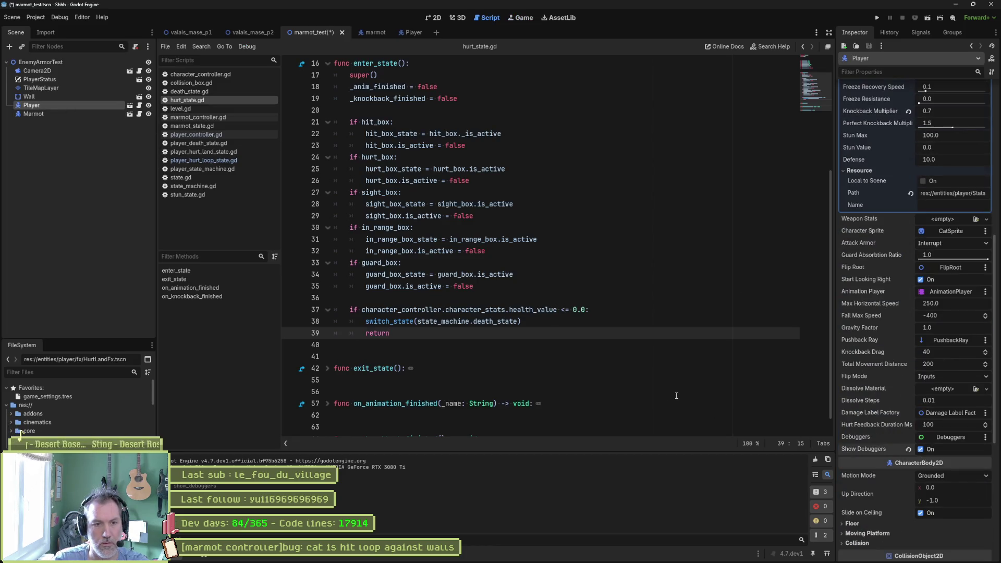
key(F6)
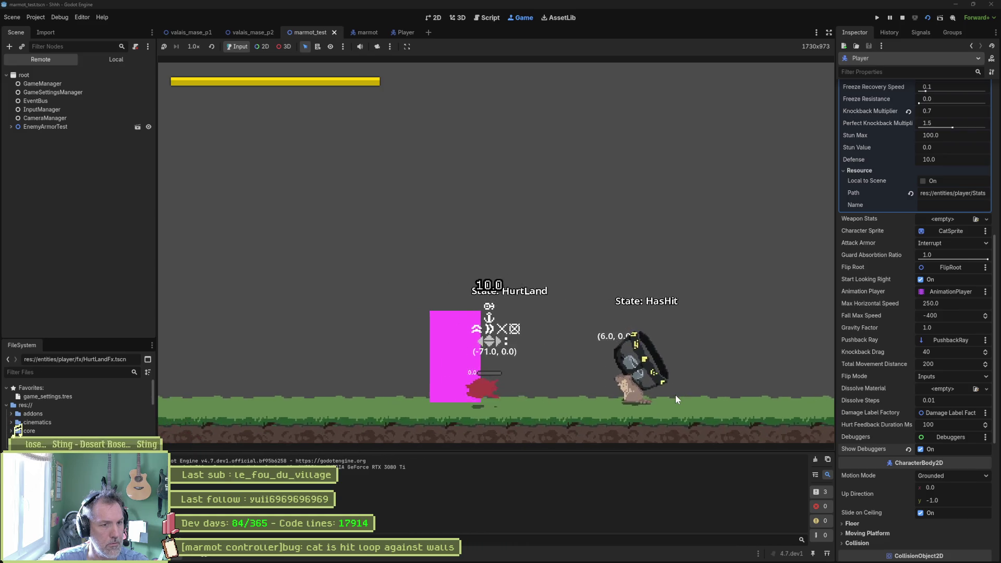
key(F8)
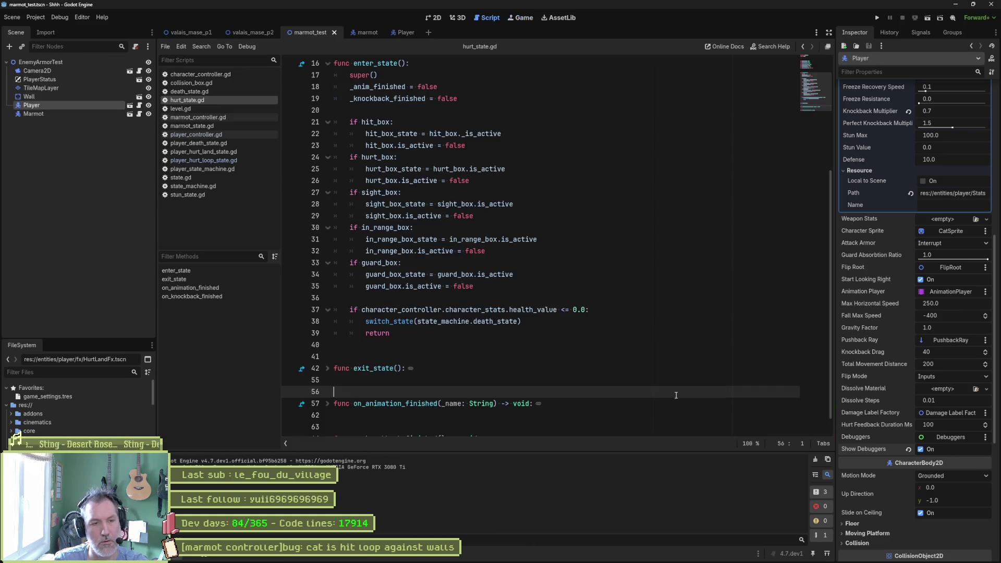
Follow super() in player_hurt_loop_state.gd's enter_state to hurt_state.gd and select the death switch code
click(214, 161)
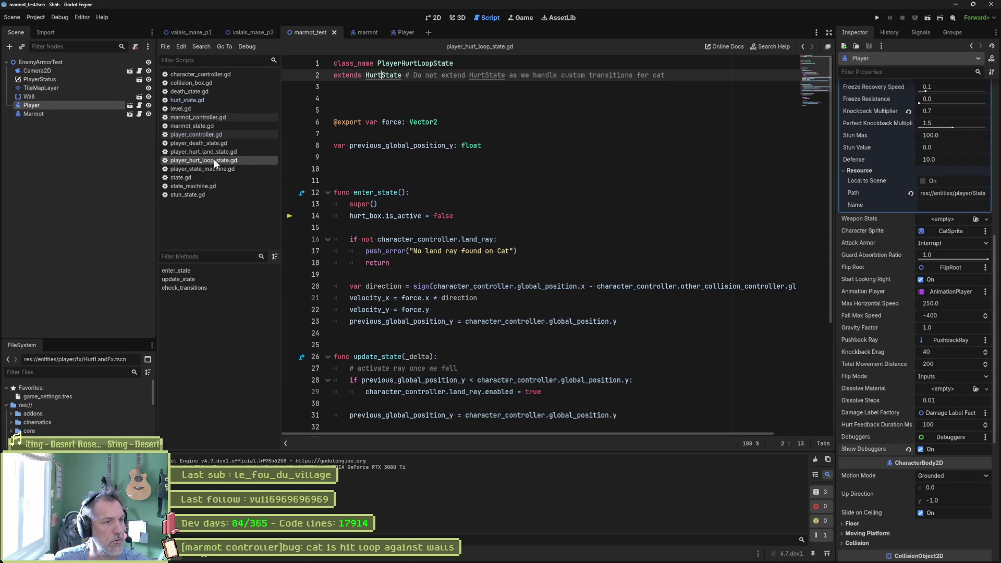
click(380, 192)
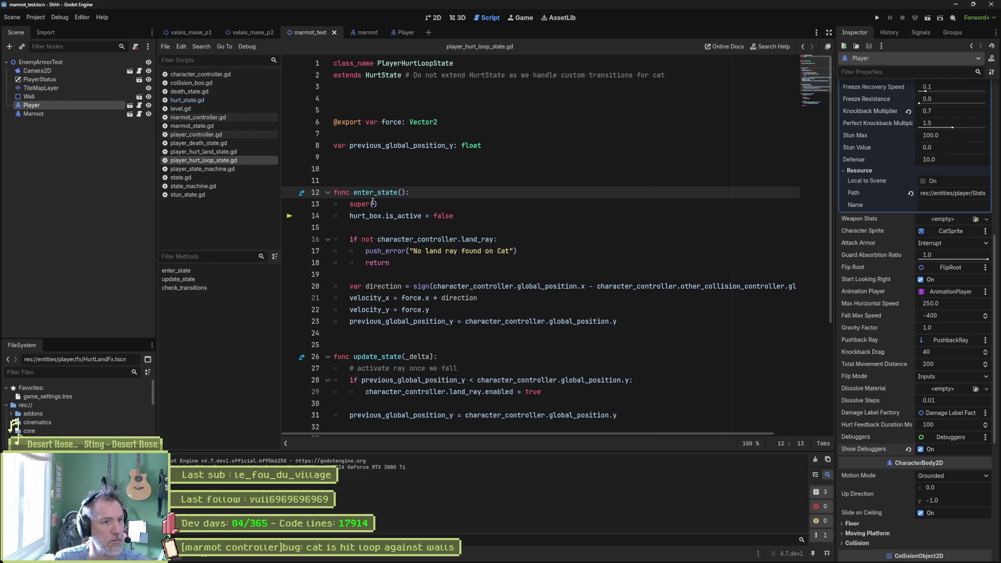
click(301, 192)
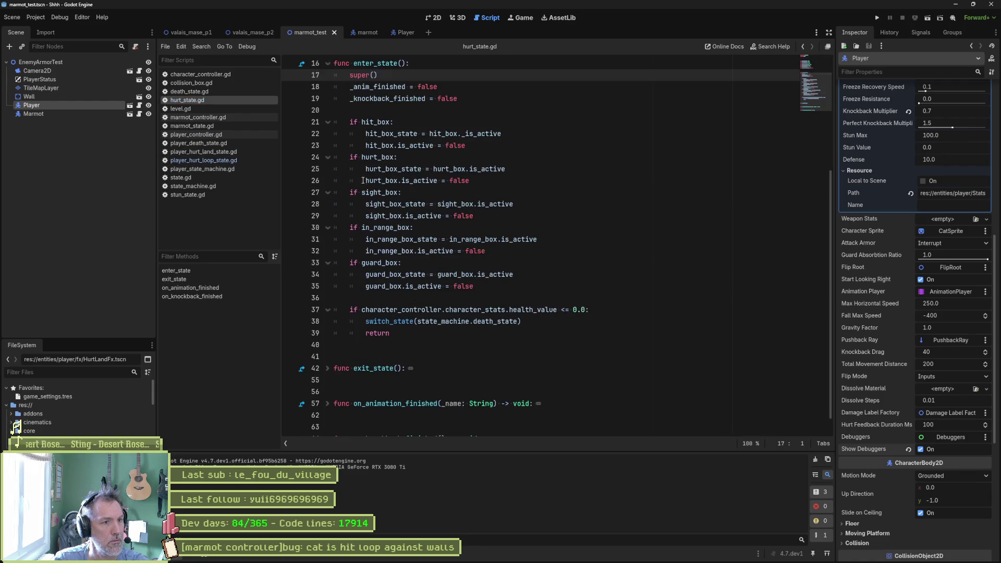
click(396, 321)
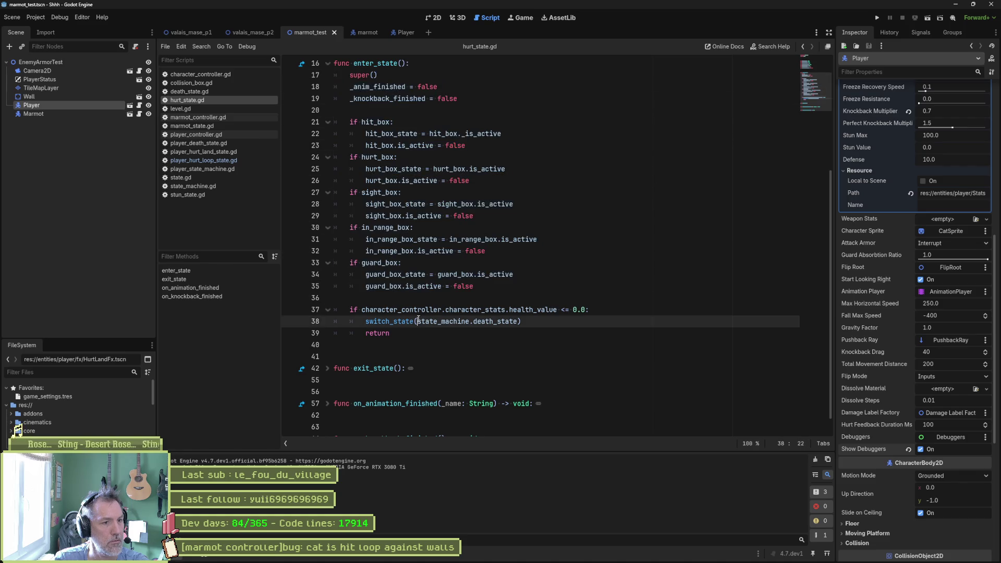
mouse_move(377, 321)
mouse_down()
mouse_move(531, 311)
mouse_move(533, 322)
mouse_up()
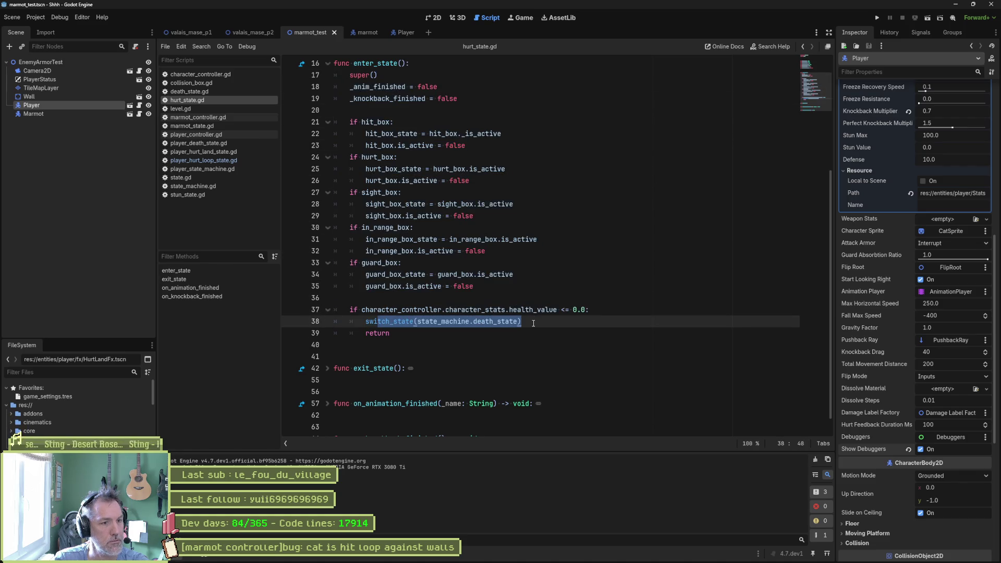
Delete the 'return' line after switch_state(state_machine.death_state) and switch to the Player scene
key(Down)
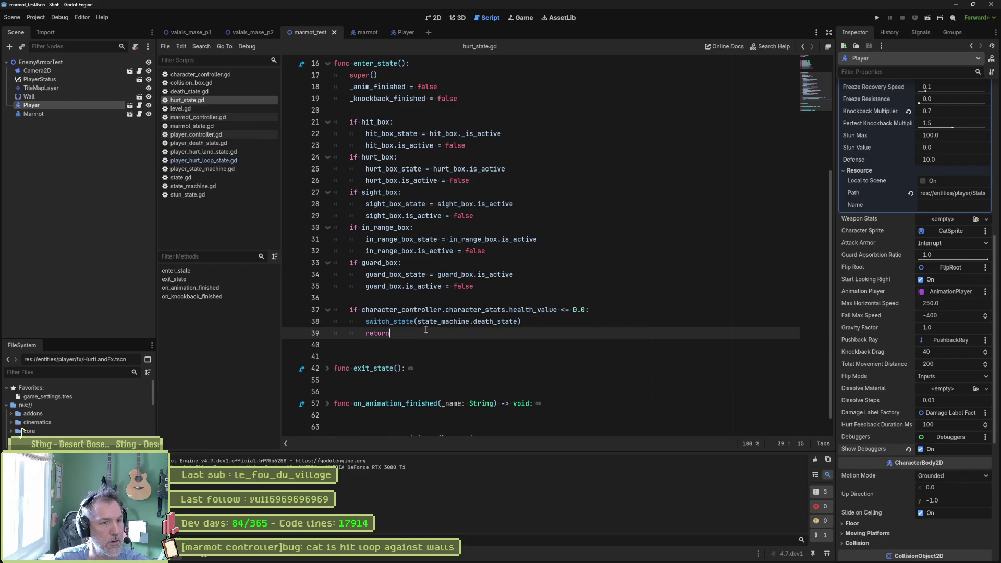
key(ctrl+shift+k)
click(449, 323)
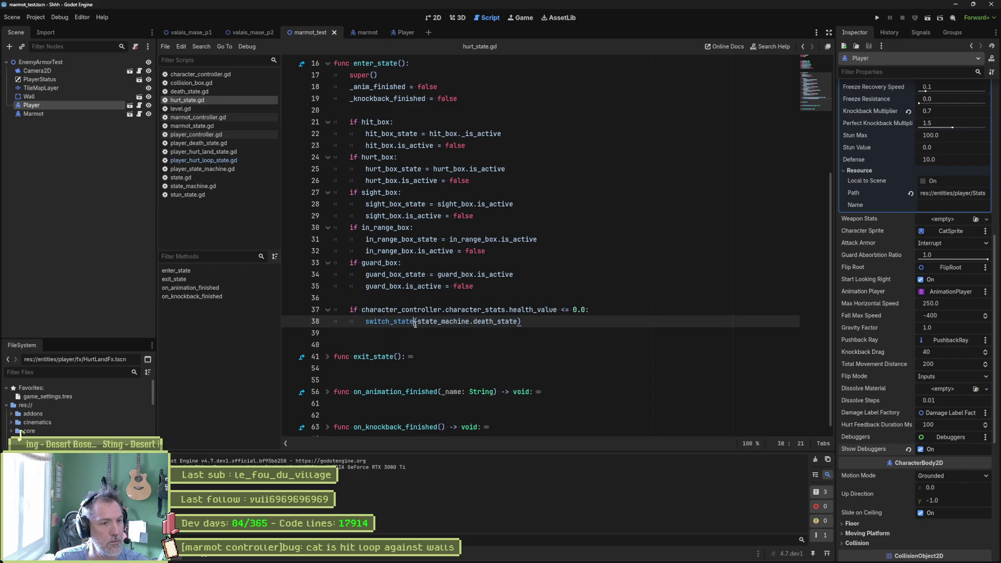
key(Left)
key(Left)
key(Left)
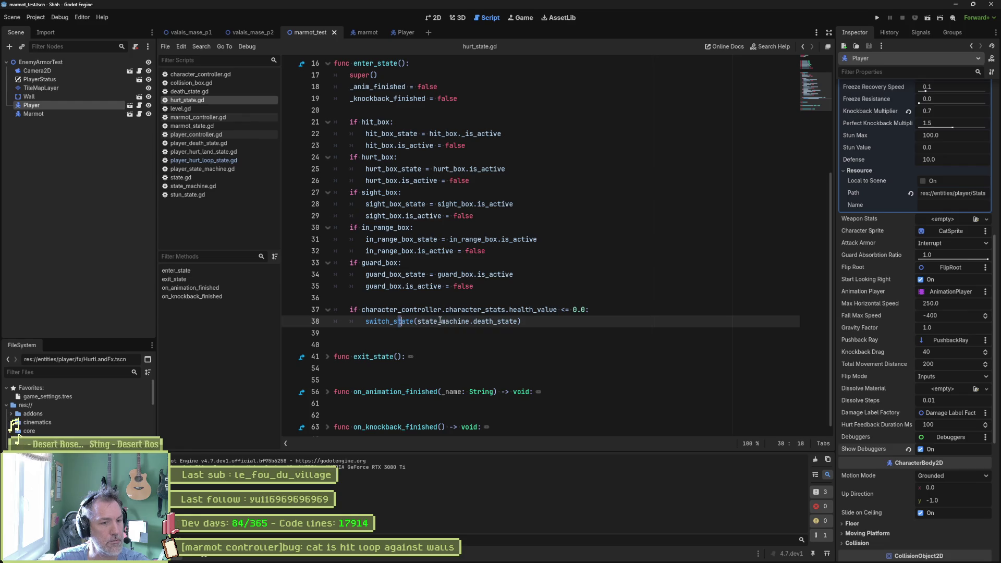
click(446, 321)
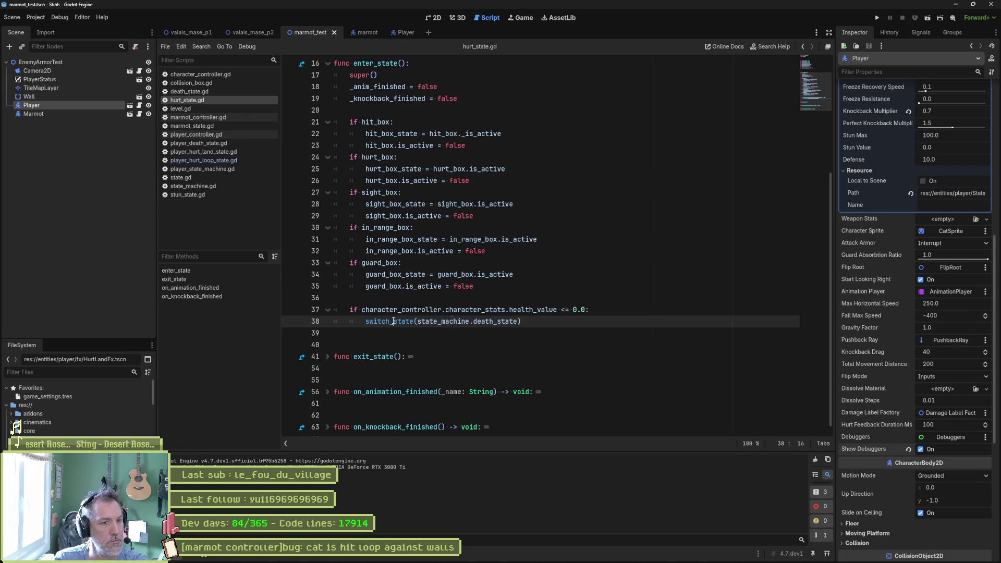
click(413, 322)
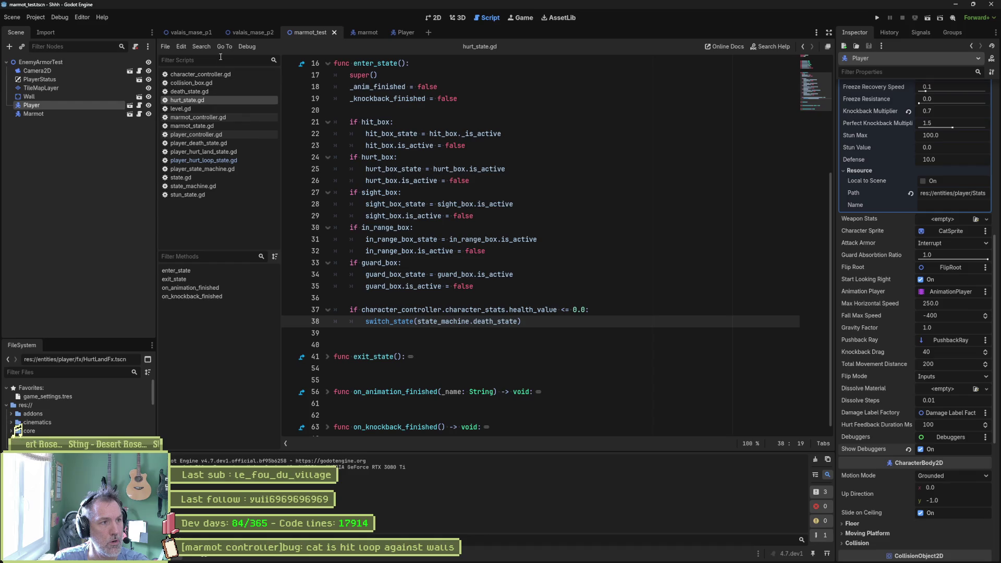
click(405, 33)
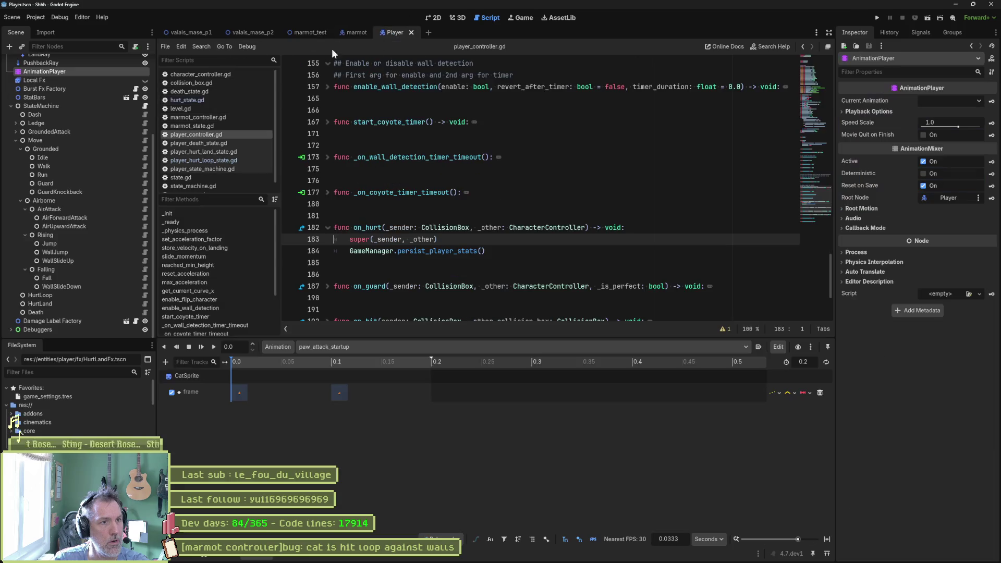
Assign the Death node to StateMachine's Death State field and run the project with F5
click(74, 104)
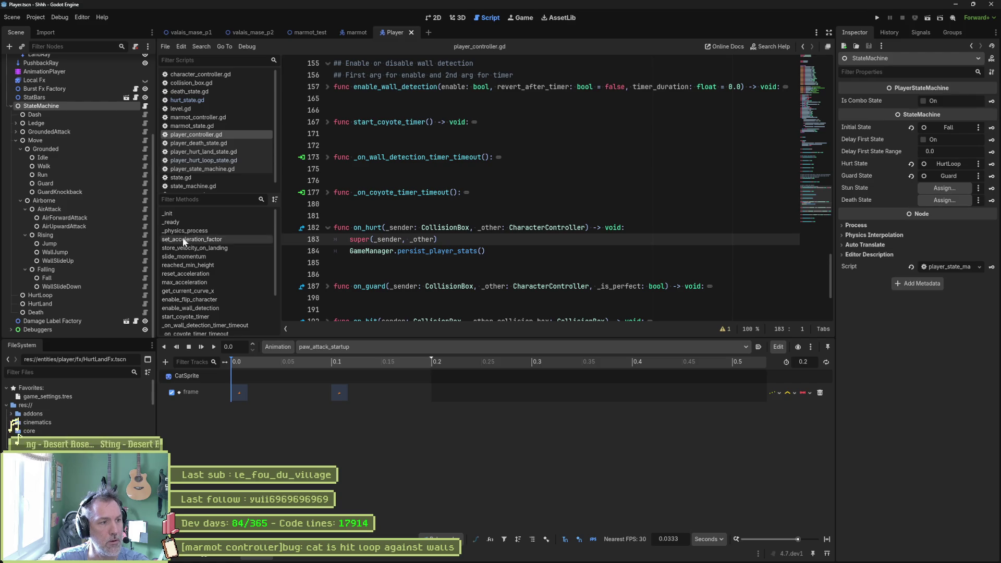
mouse_move(34, 312)
mouse_down()
mouse_move(846, 246)
mouse_move(947, 200)
mouse_up()
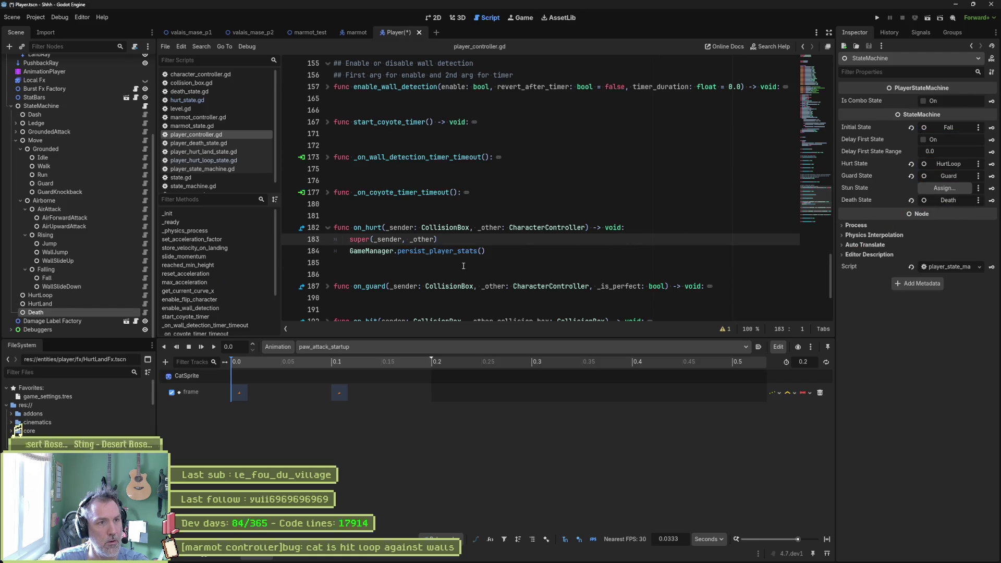
key(F5)
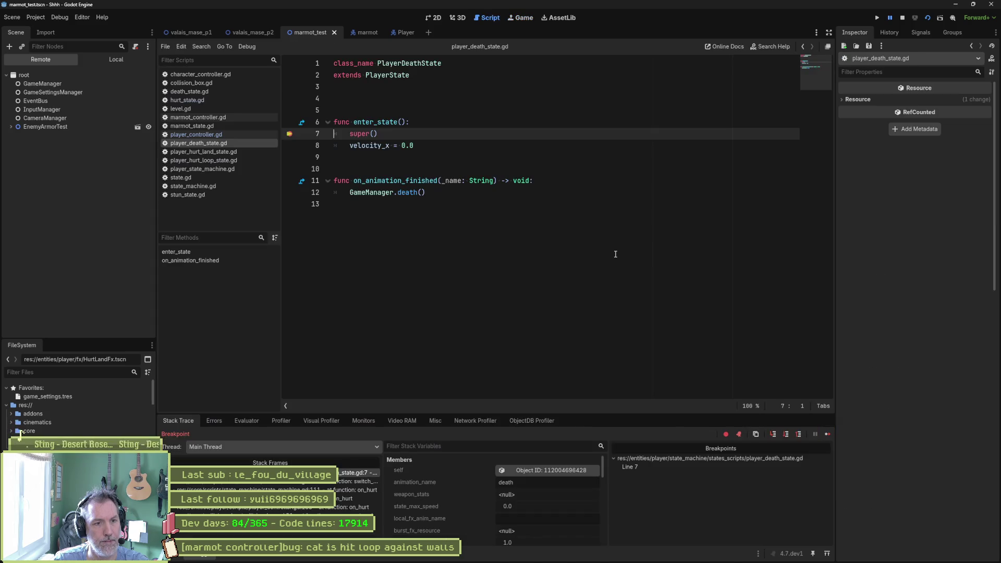
Remove the line 7 breakpoint, resume the game, then select the PlayerDeathState class name
click(290, 135)
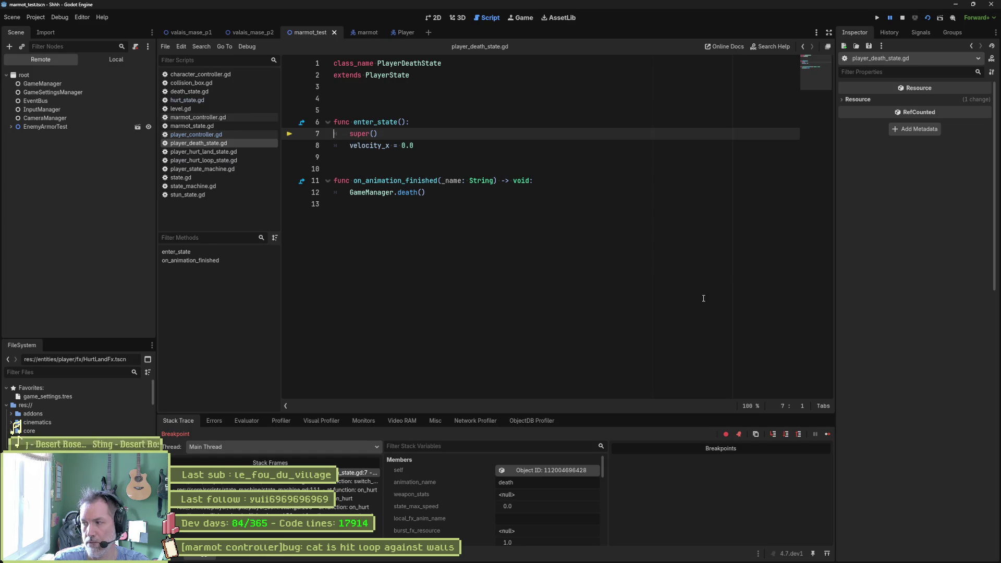
click(826, 434)
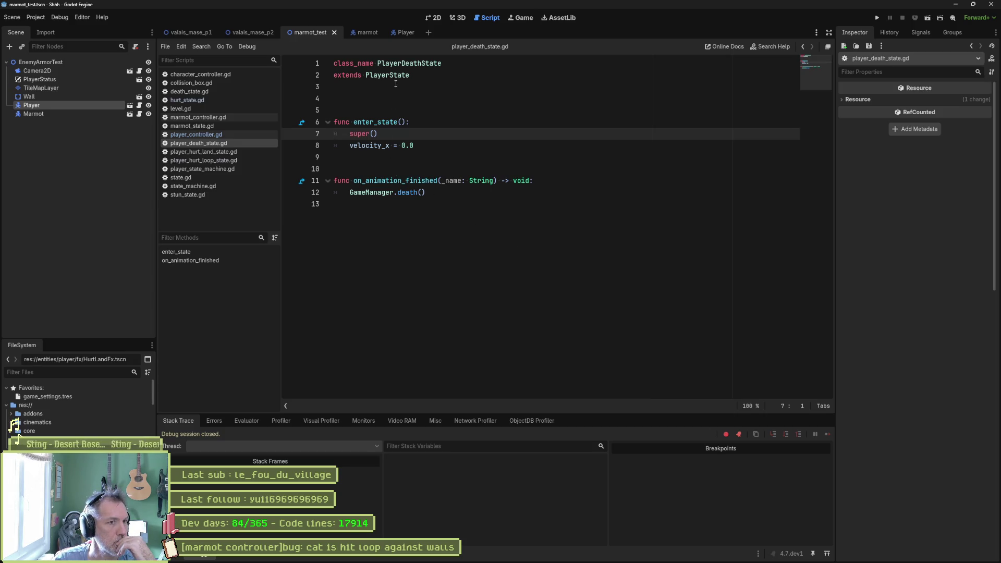
double_click(410, 63)
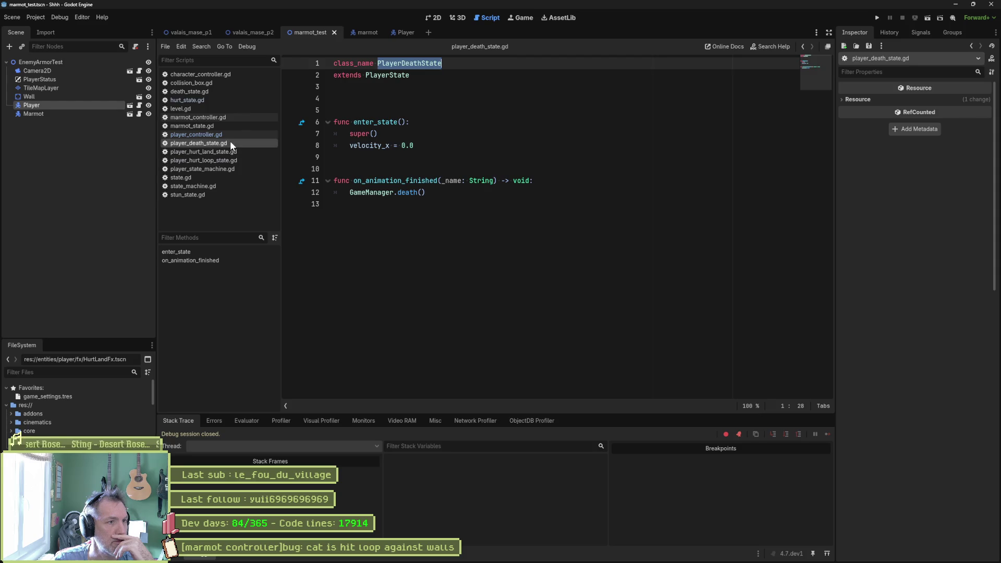
Select the PlayerState base class and animation-finished handler, then inspect the Player scene's Death node
double_click(389, 76)
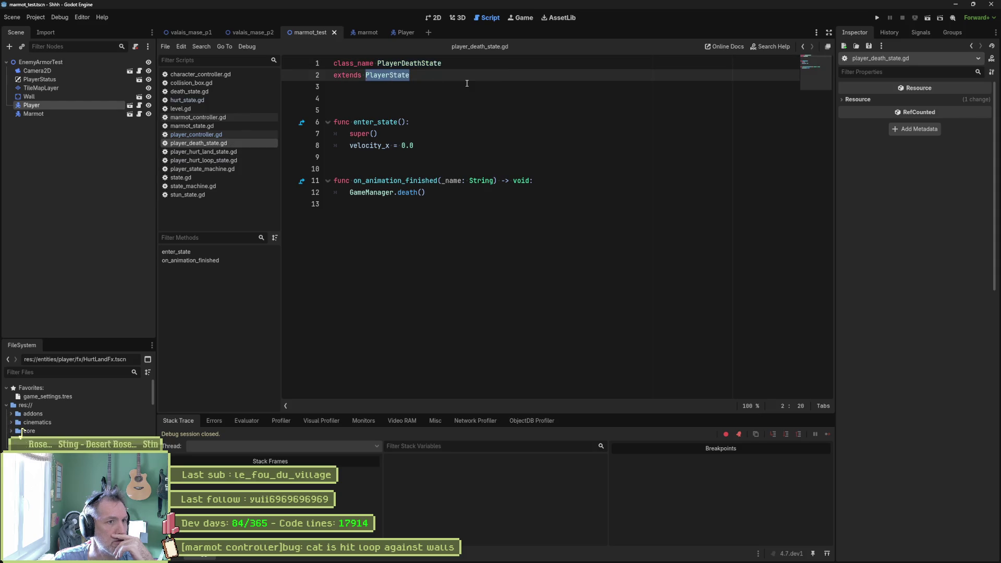
drag(409, 181, 410, 191)
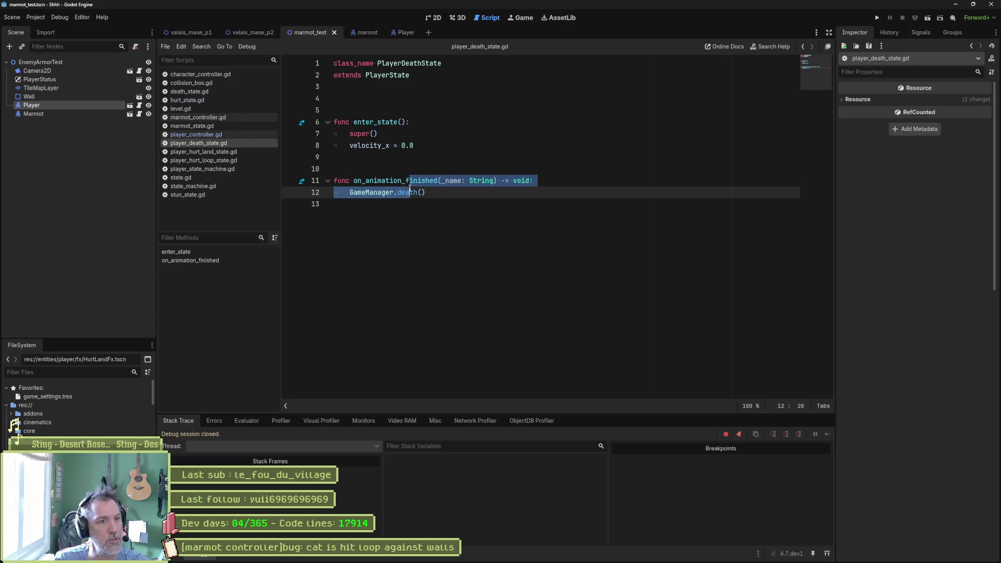
click(406, 33)
click(59, 312)
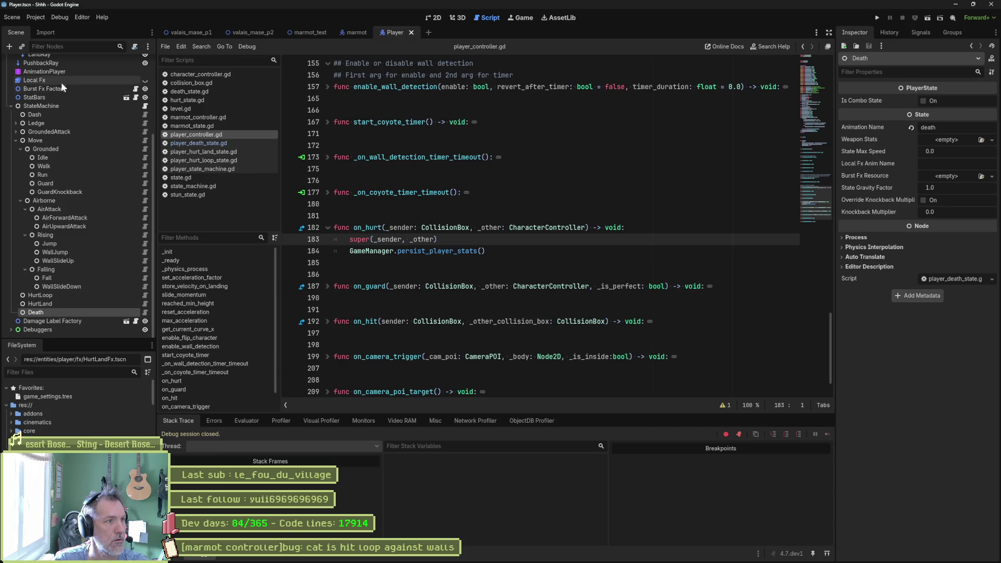
On the Player's AnimationPlayer, view the dash animation and then the death animation's tracks
click(51, 72)
click(356, 347)
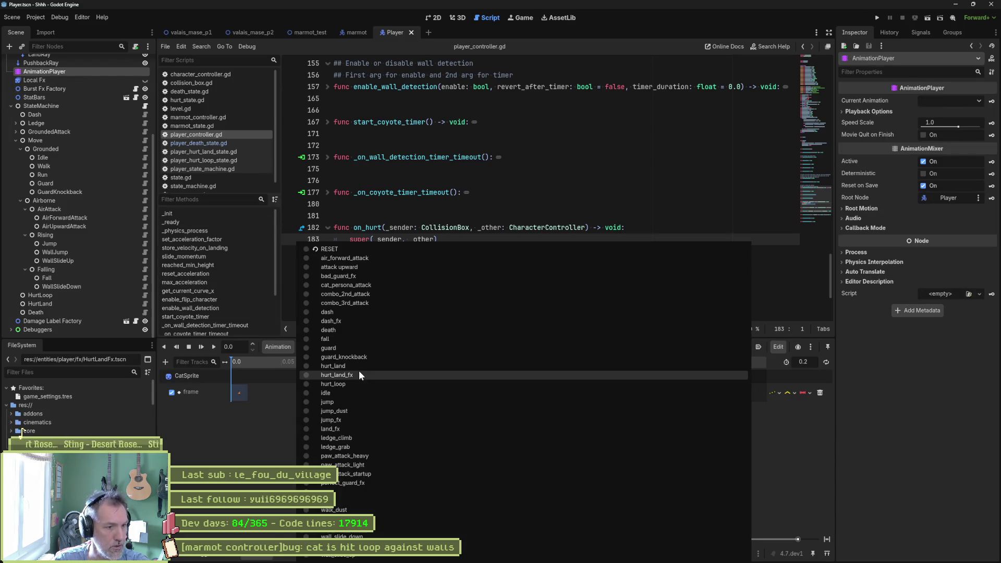
click(342, 311)
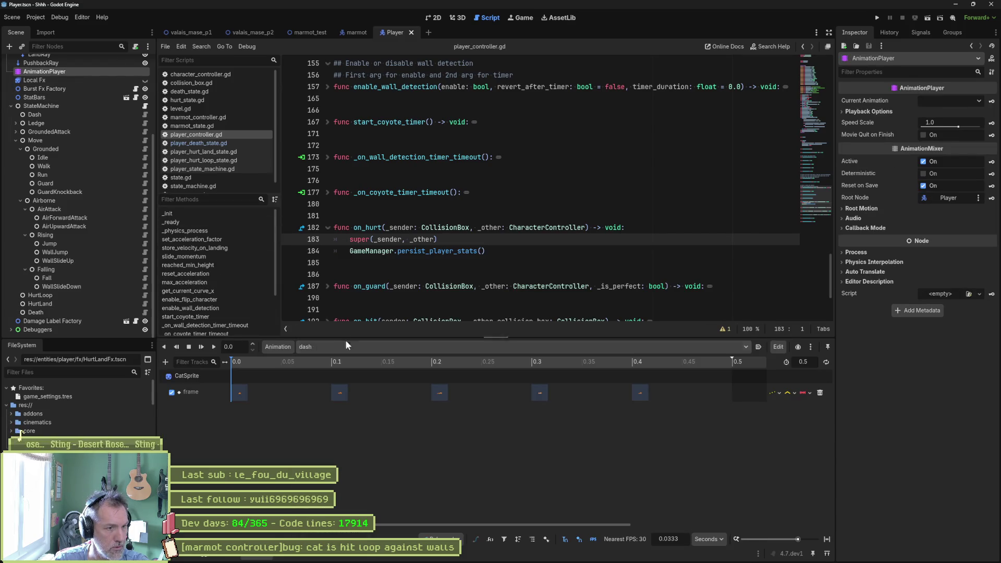
click(333, 347)
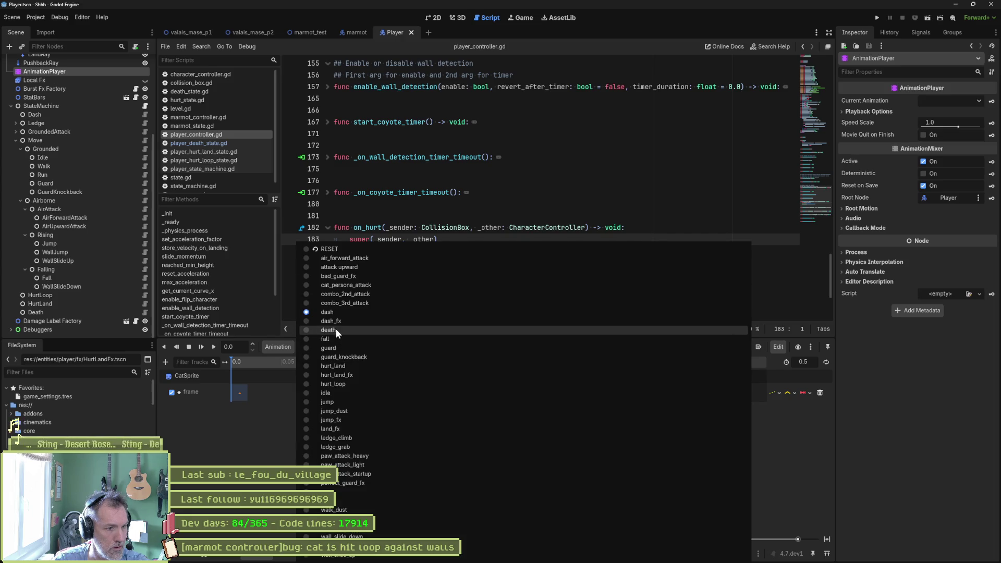
click(336, 328)
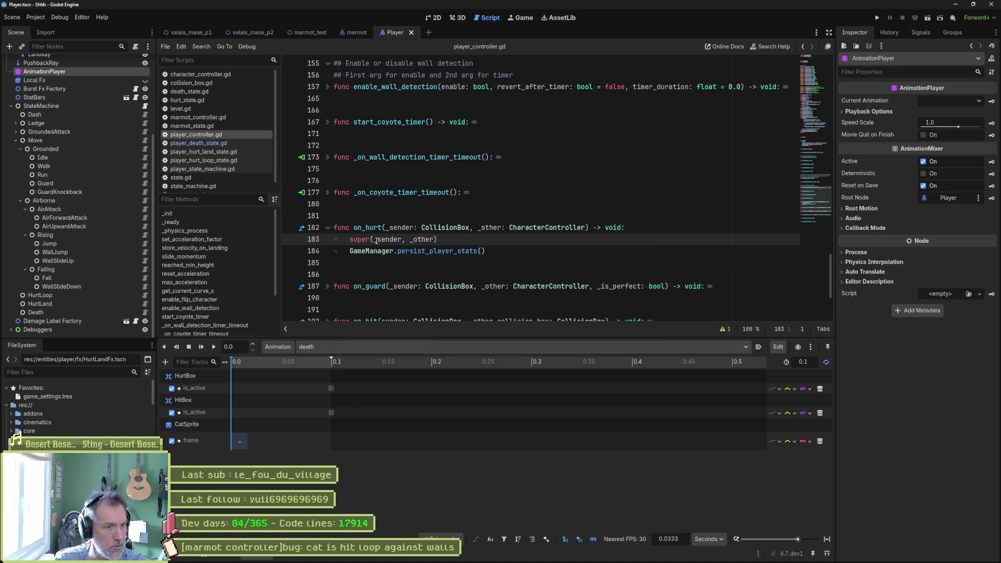
Add a breakpoint on the GameManager.death line in player_death_state.gd and run marmot_test with F6
click(225, 144)
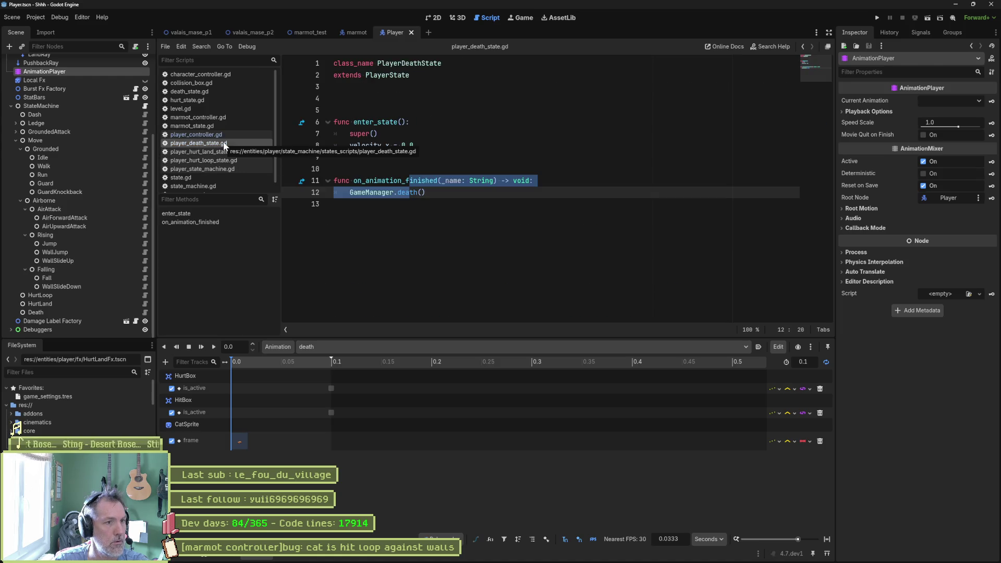
click(369, 192)
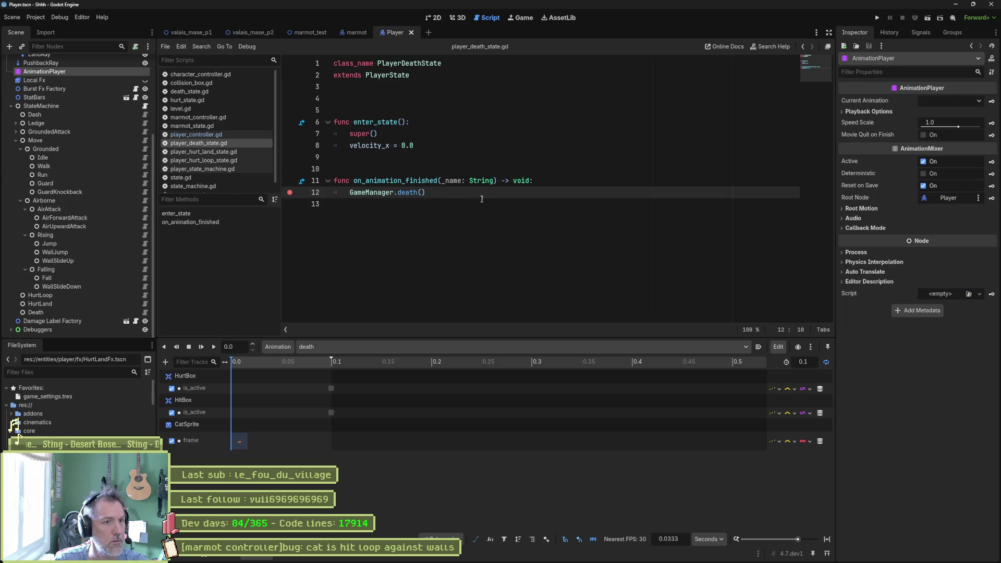
click(310, 32)
key(F6)
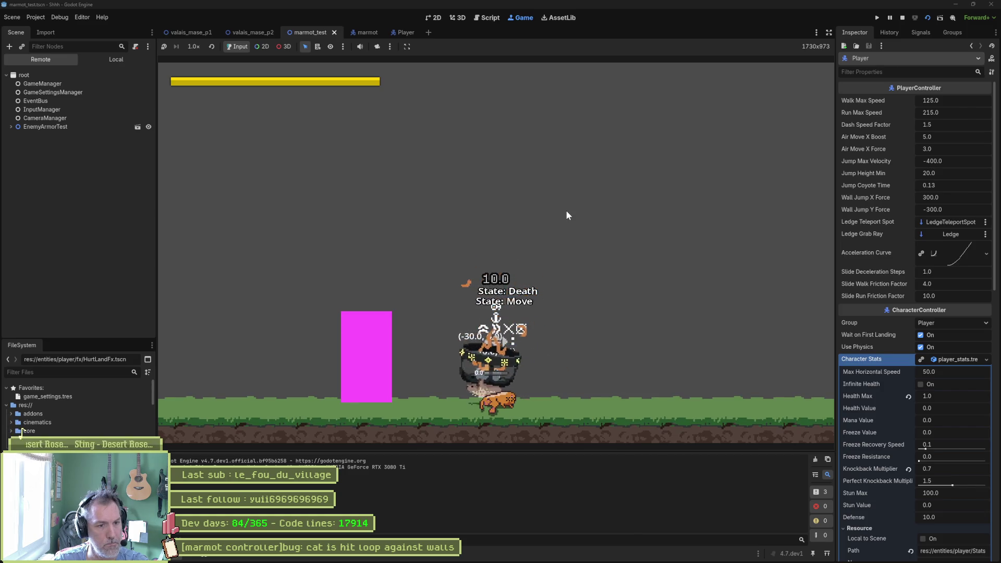
Expand Player in the live scene tree and inspect the running StateMachine and Death state
click(889, 19)
click(11, 127)
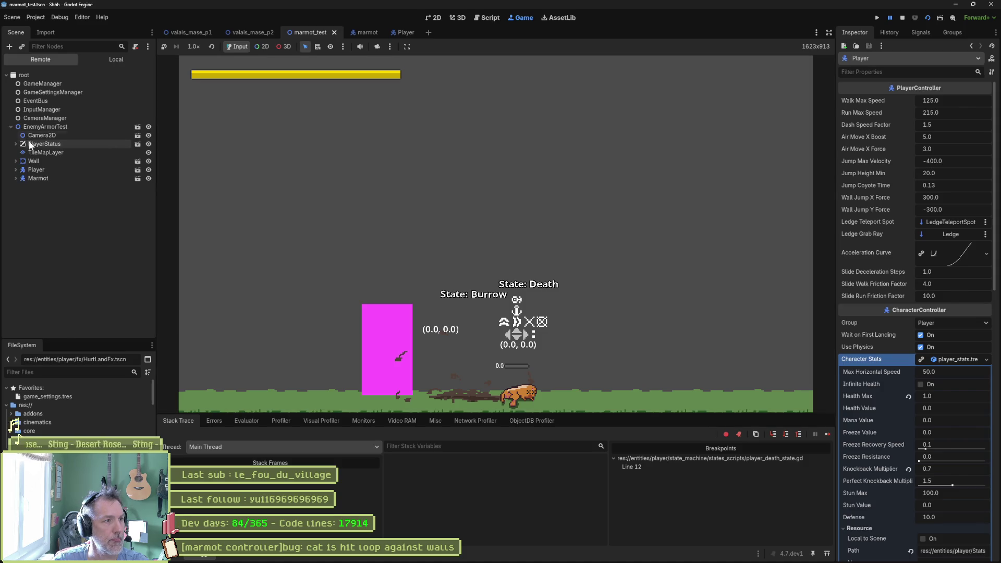
click(15, 170)
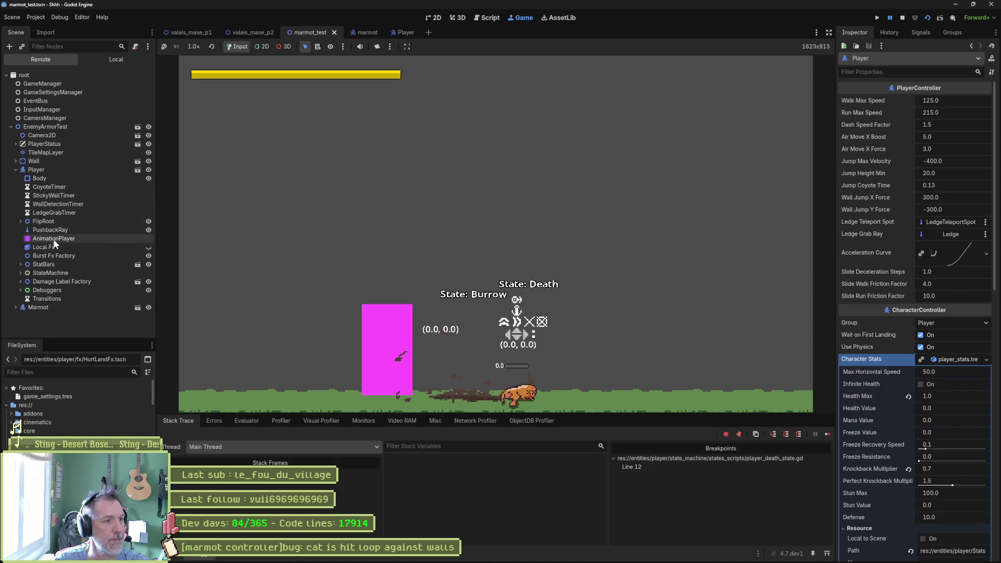
click(57, 273)
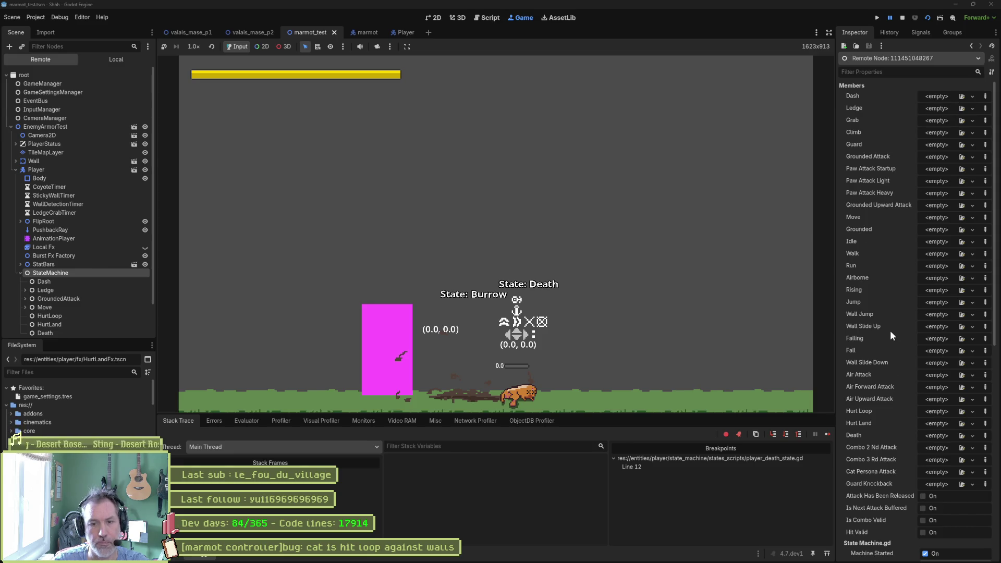
scroll(890, 332, down, 5)
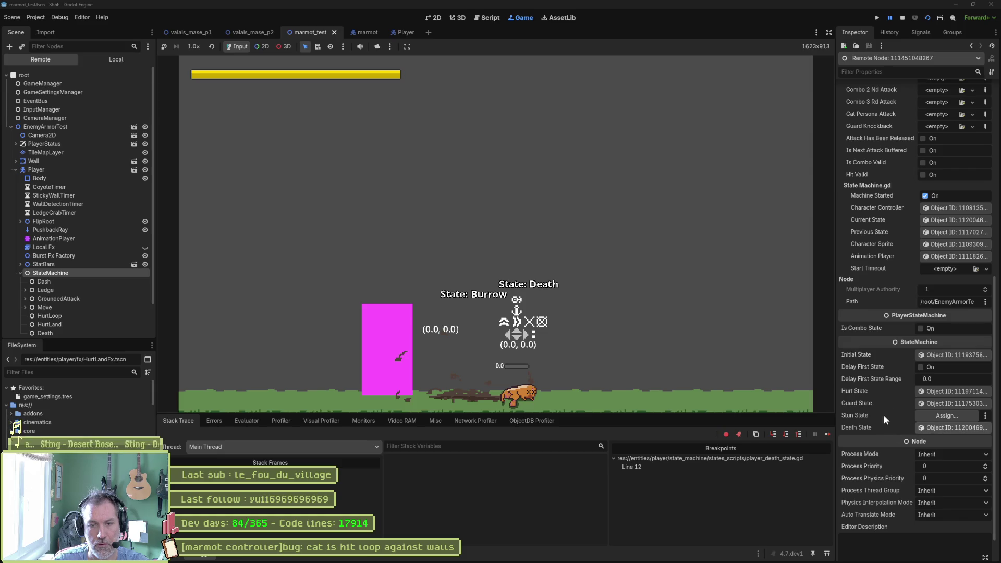
click(938, 427)
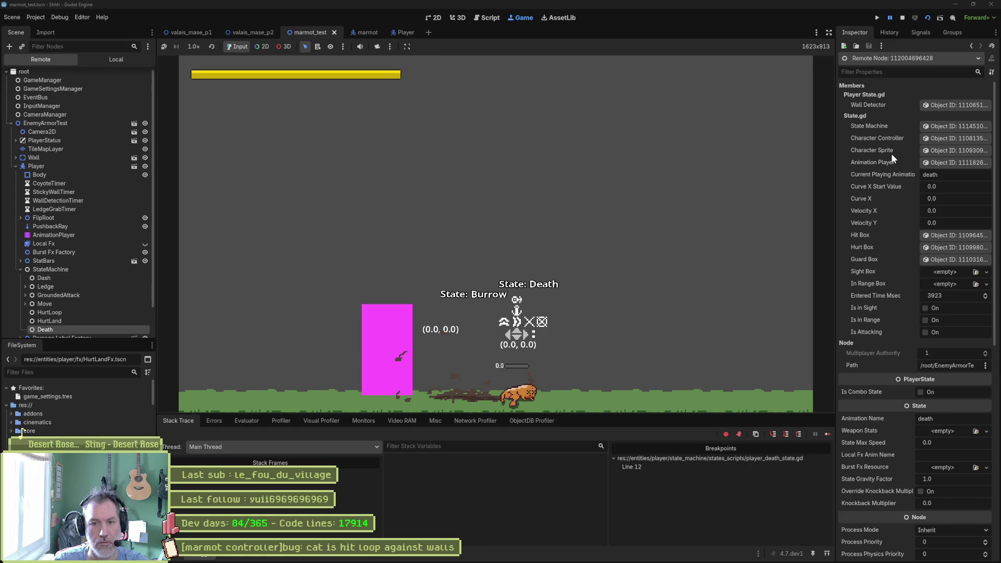
Inspect the live AnimationPlayer, show the Output log, open the Player scene, and switch to marmot.aseprite
click(72, 234)
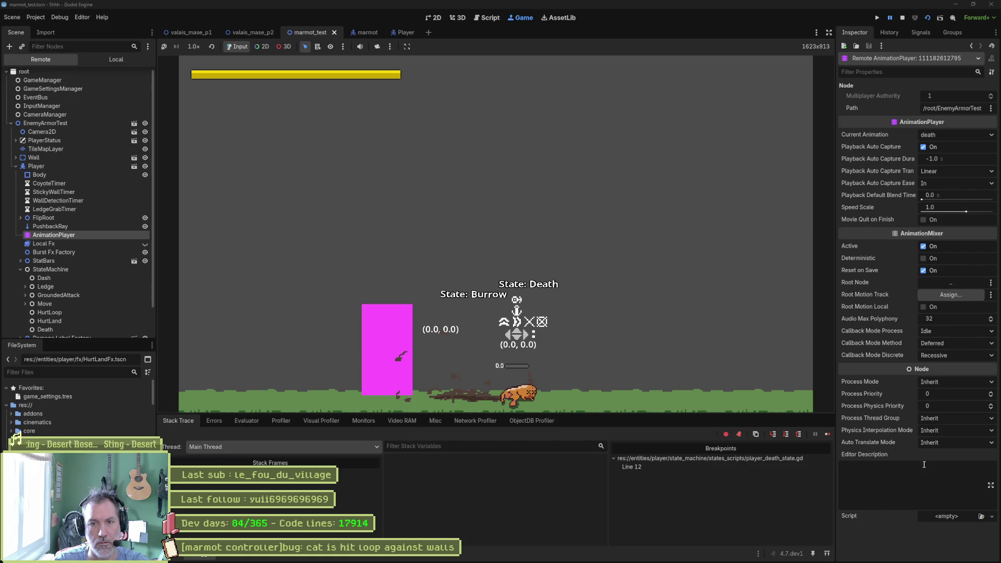
click(175, 553)
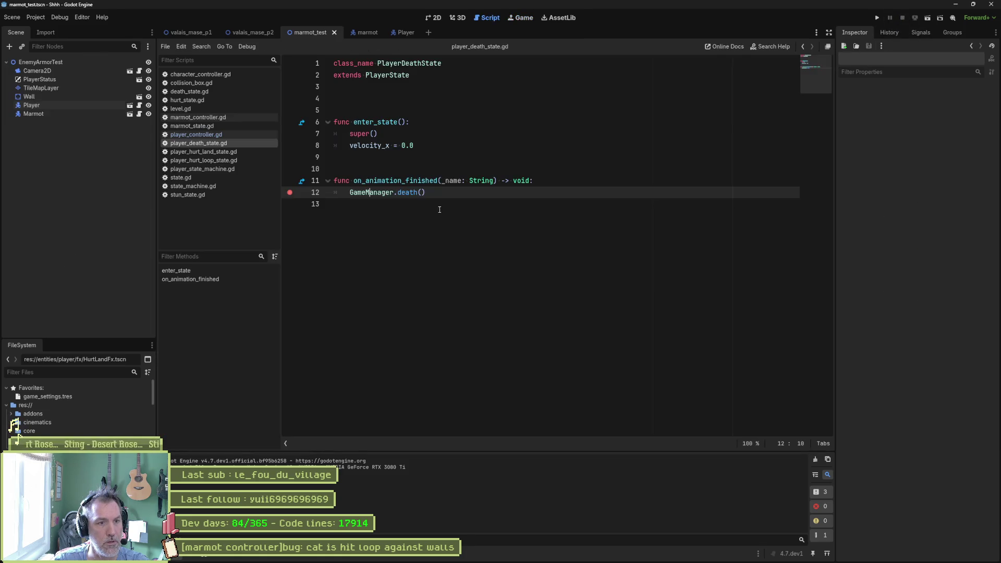
click(404, 33)
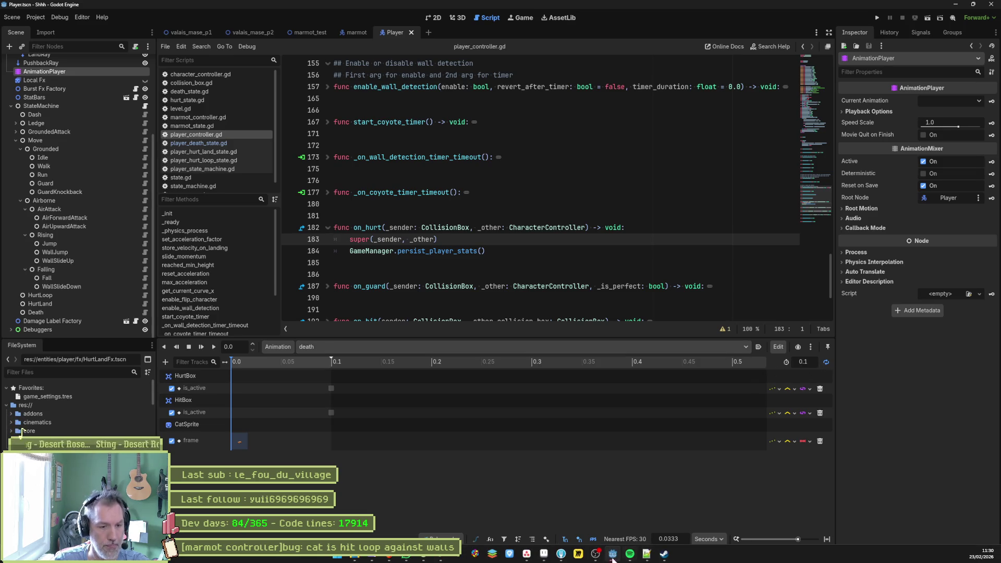
click(543, 554)
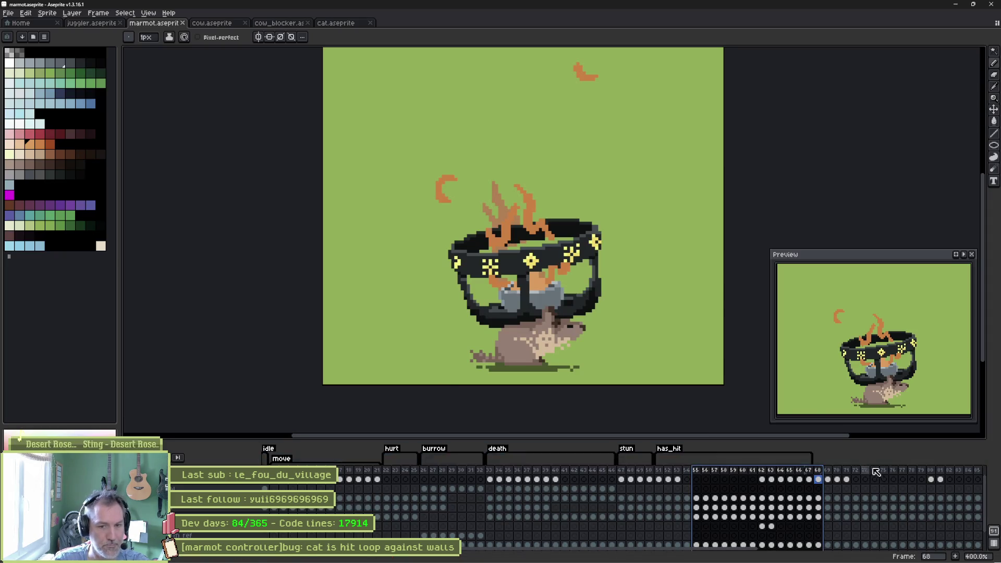
Set the death tag's Repeat to 1 in marmot.aseprite and cat.aseprite, then return to Godot
double_click(497, 448)
click(439, 288)
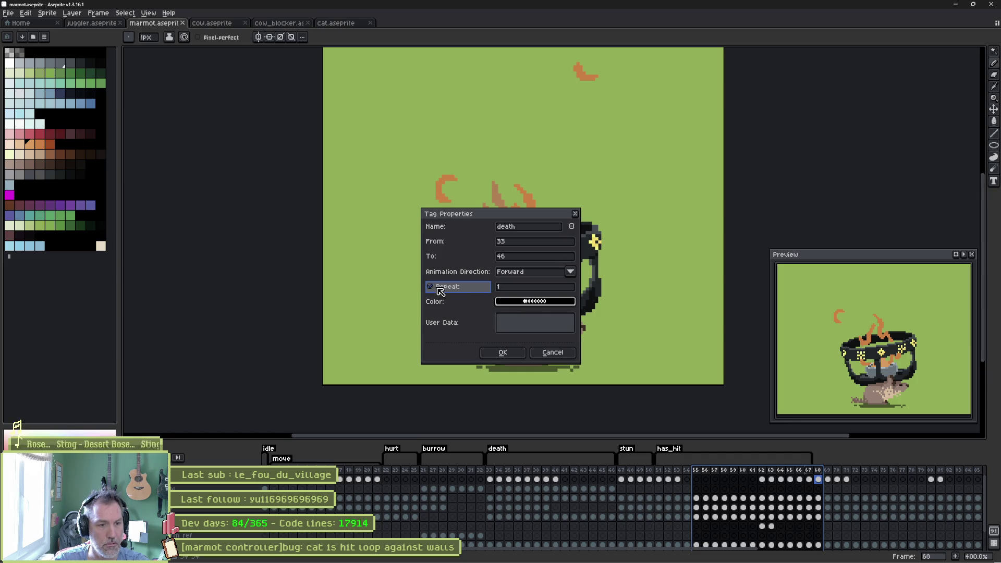
click(502, 353)
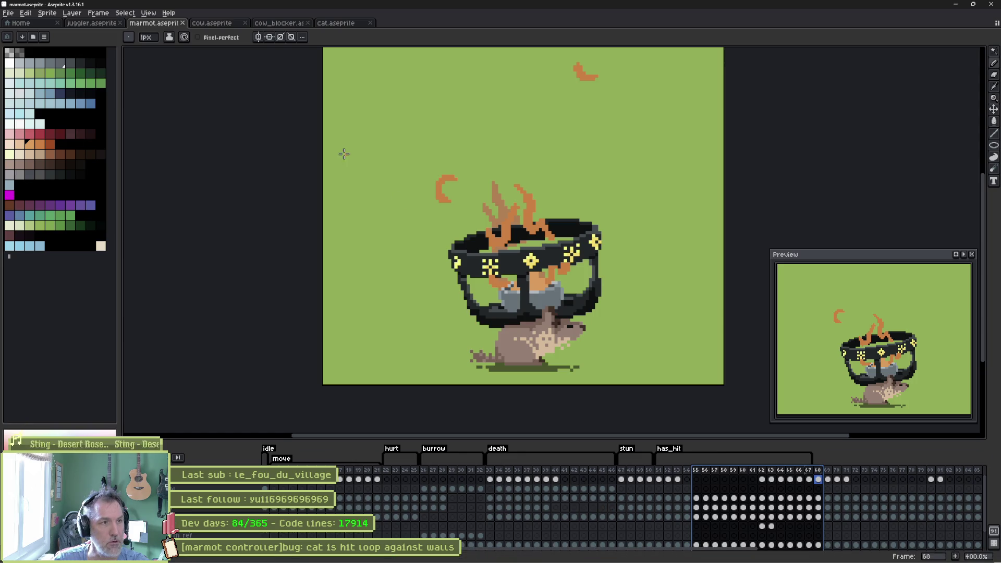
click(323, 24)
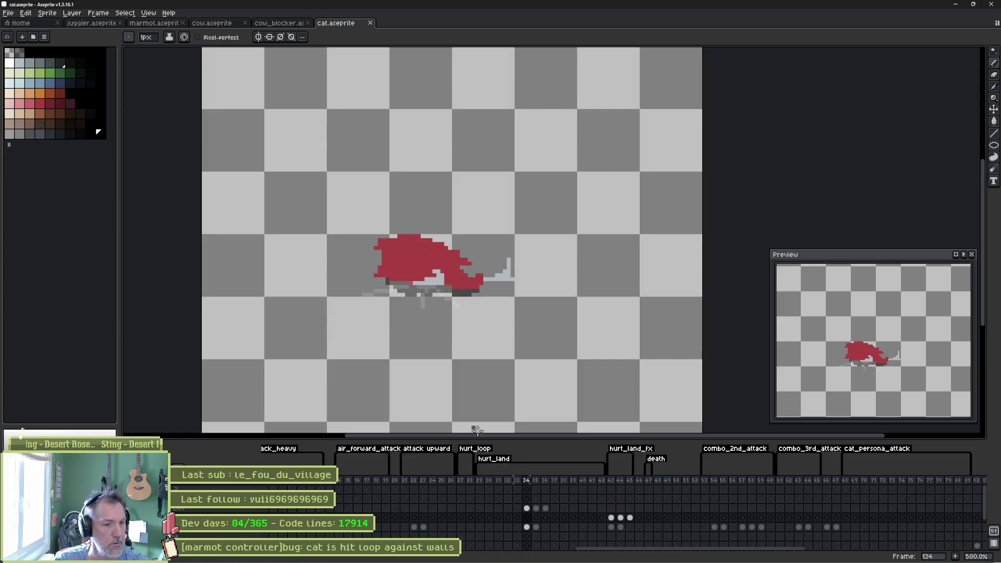
double_click(656, 458)
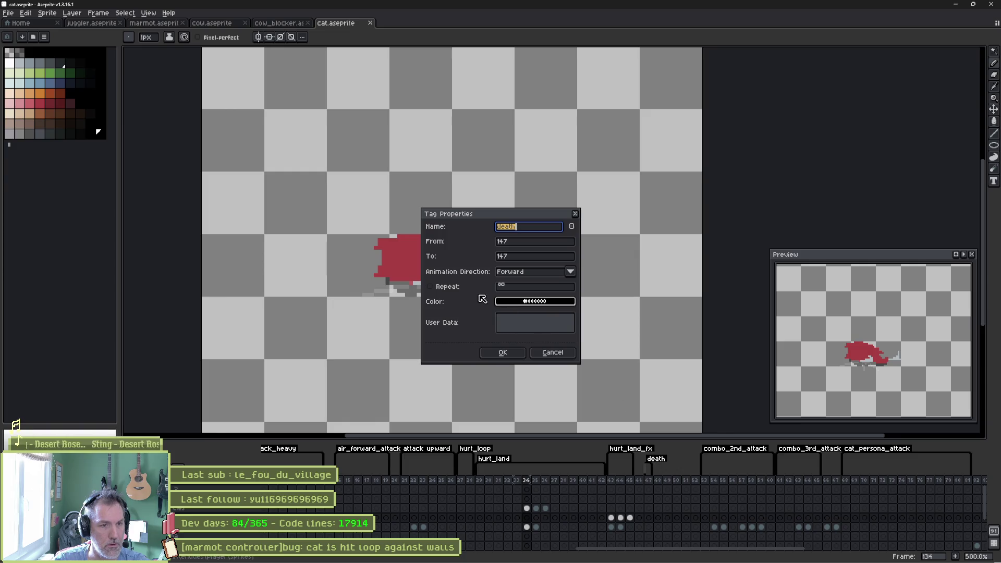
click(497, 351)
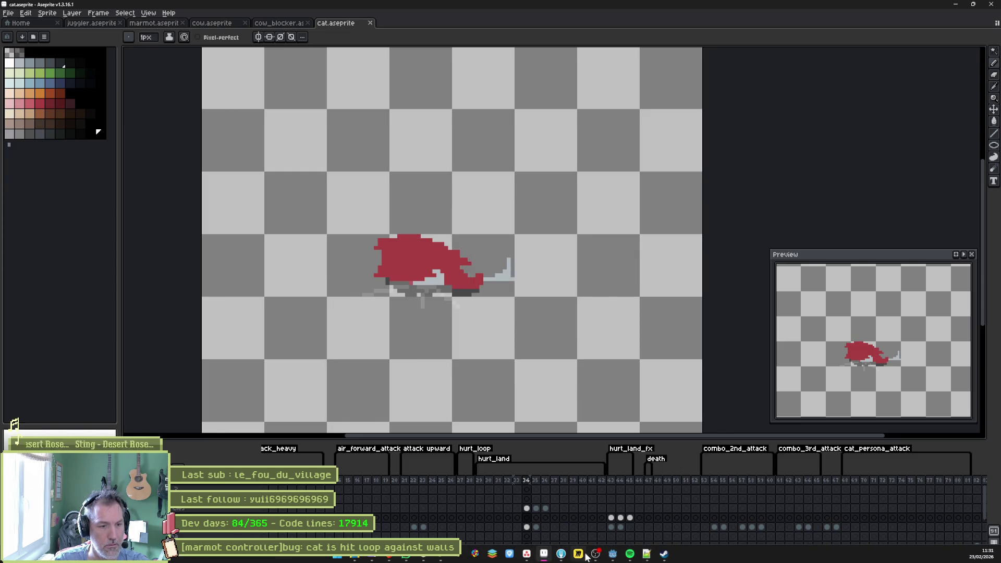
click(613, 554)
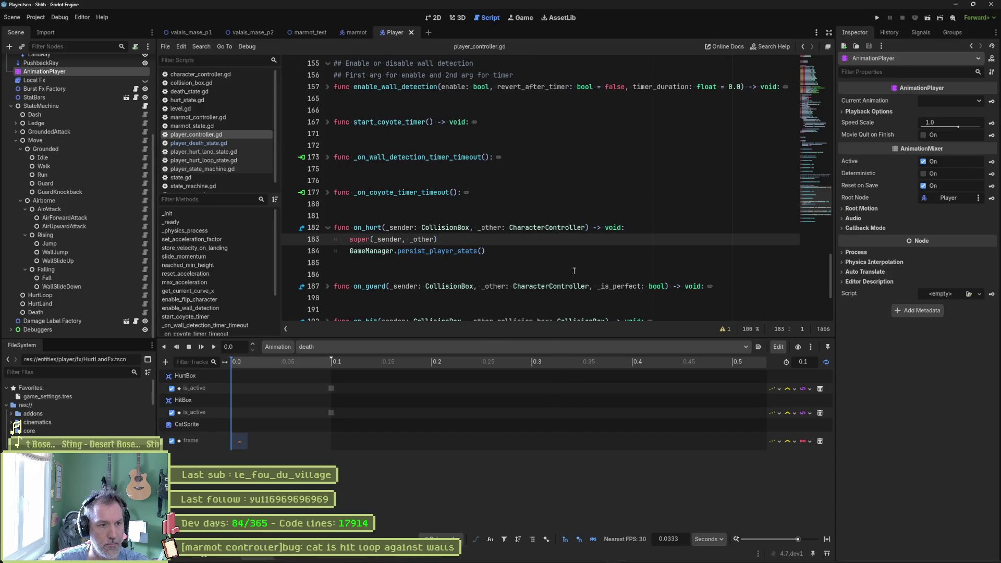
Run the marmot_test scene with F6 and stop it with F8
click(310, 33)
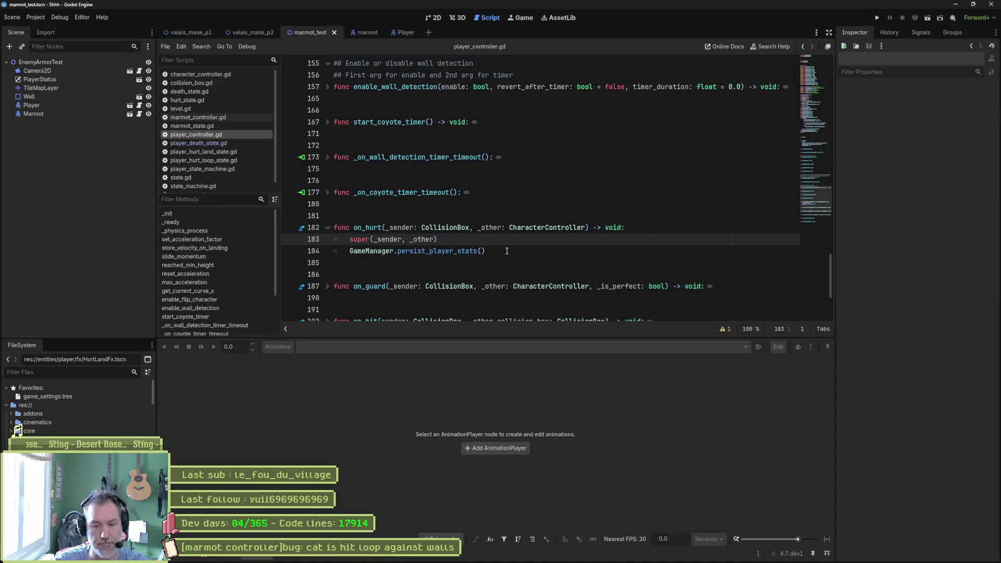
key(F6)
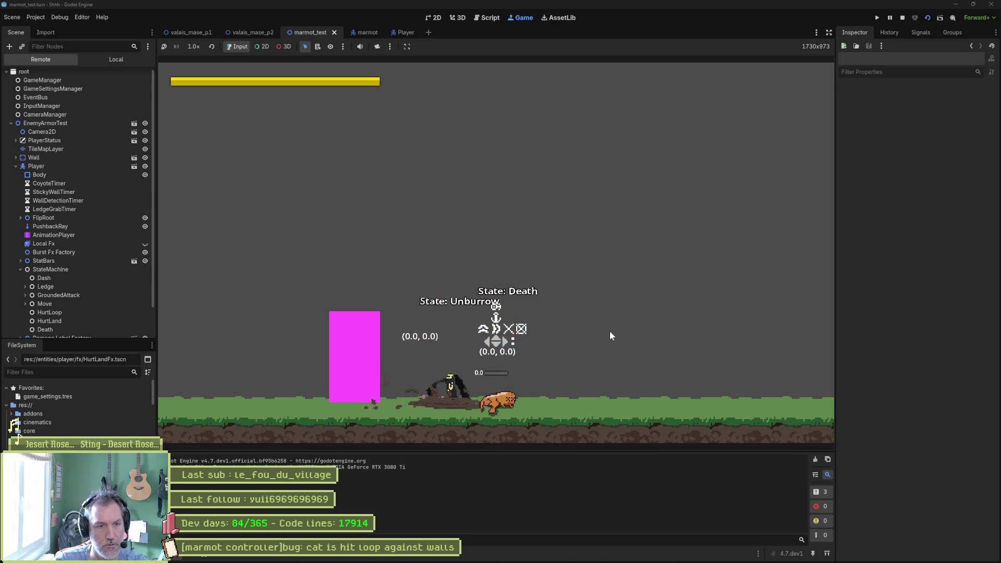
key(F8)
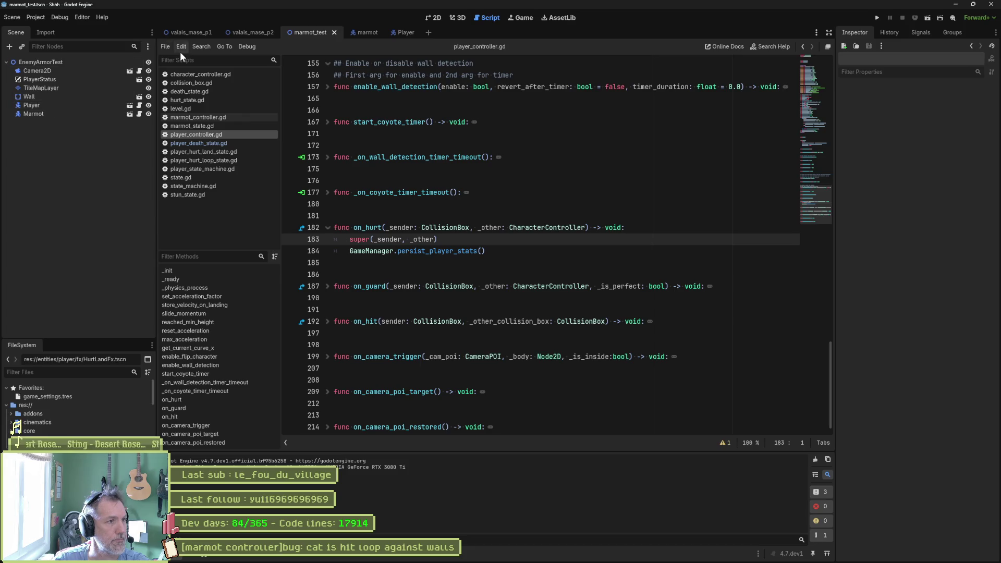
In the Player scene, reimport the CatSprite node from its Aseprite file
click(398, 31)
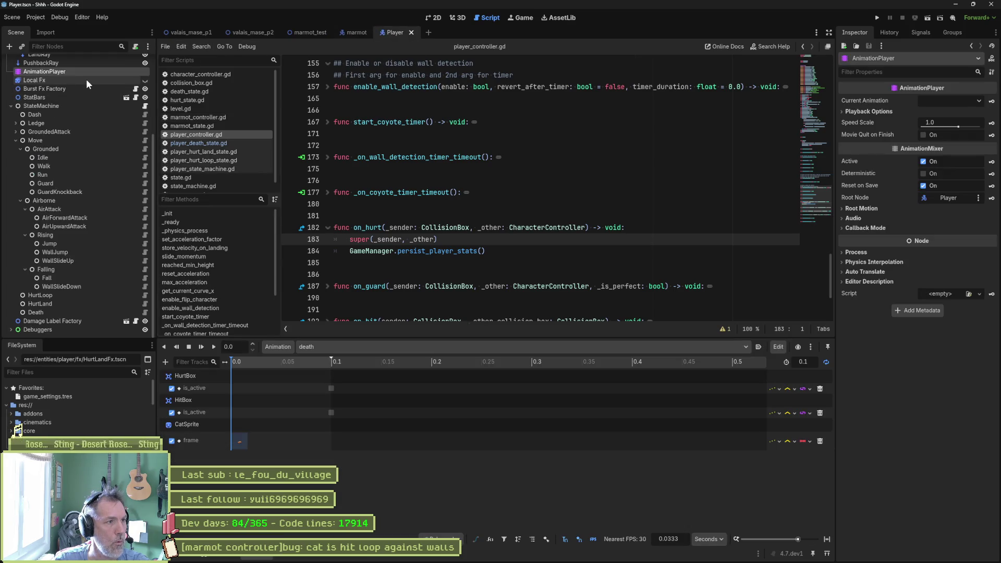
scroll(83, 86, up, 5)
click(52, 122)
scroll(914, 507, down, 5)
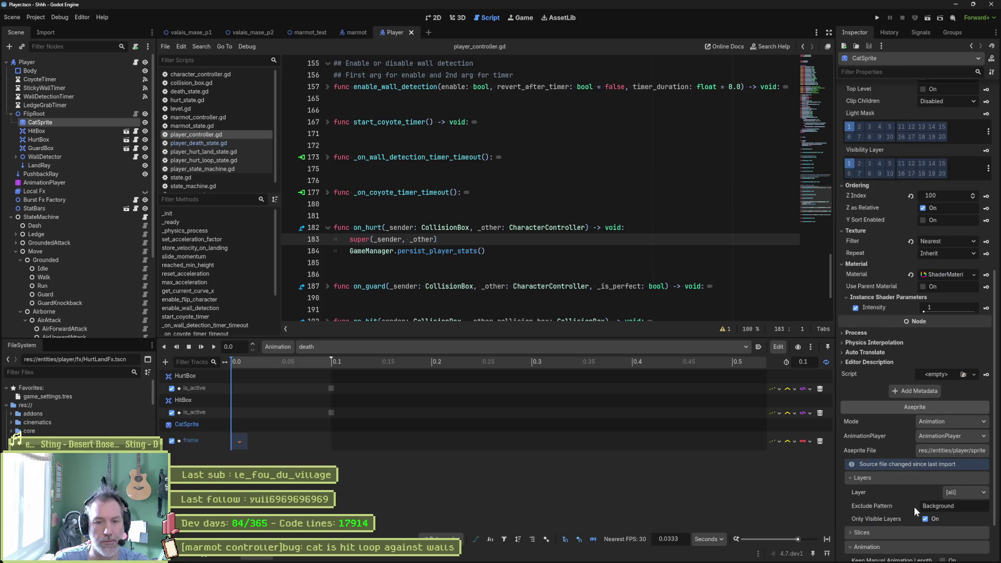
scroll(910, 537, down, 3)
click(921, 548)
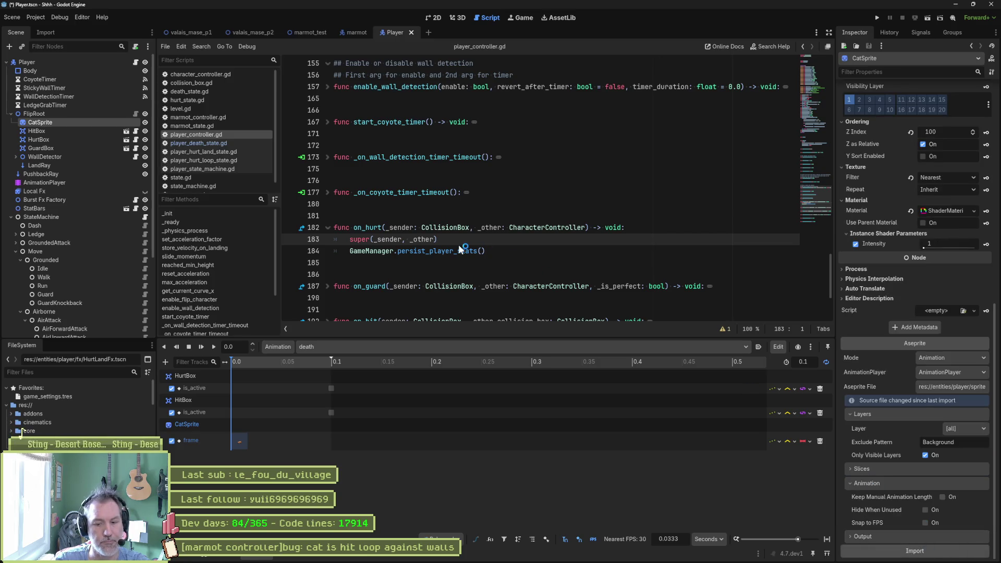
Run marmot_test, clear the line 12 breakpoint, resume, walk right and attack, then stop with F8
click(310, 33)
key(F6)
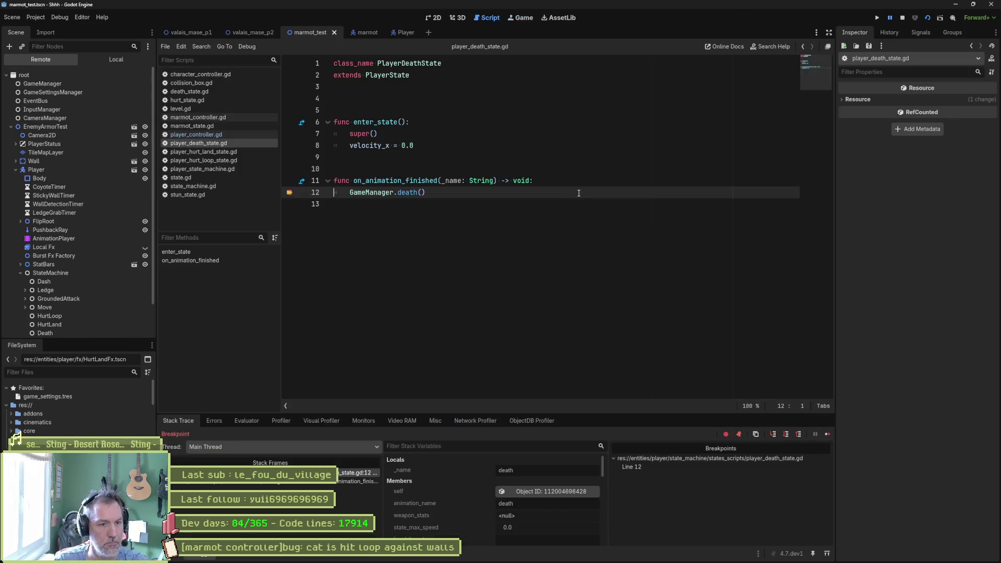
click(289, 192)
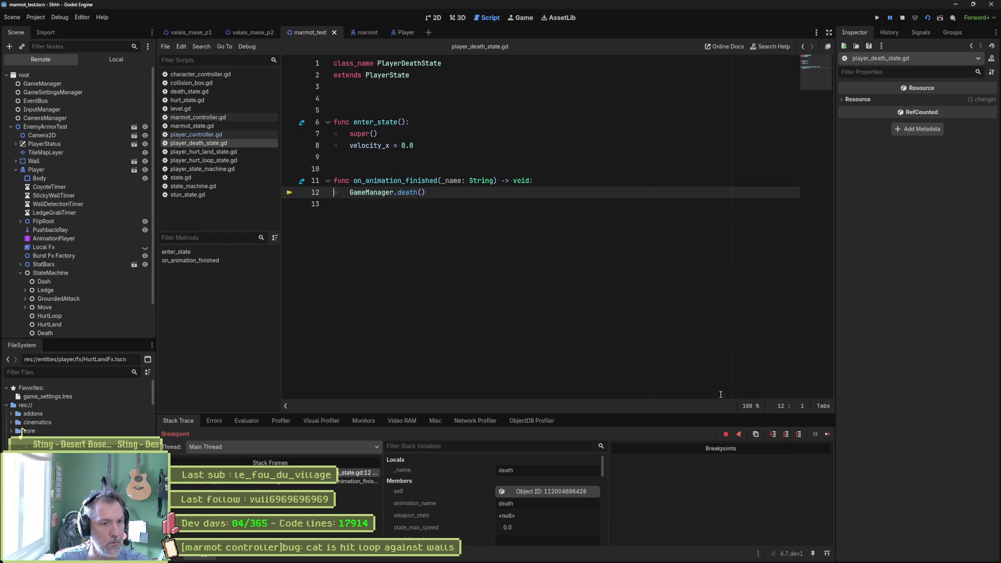
click(826, 434)
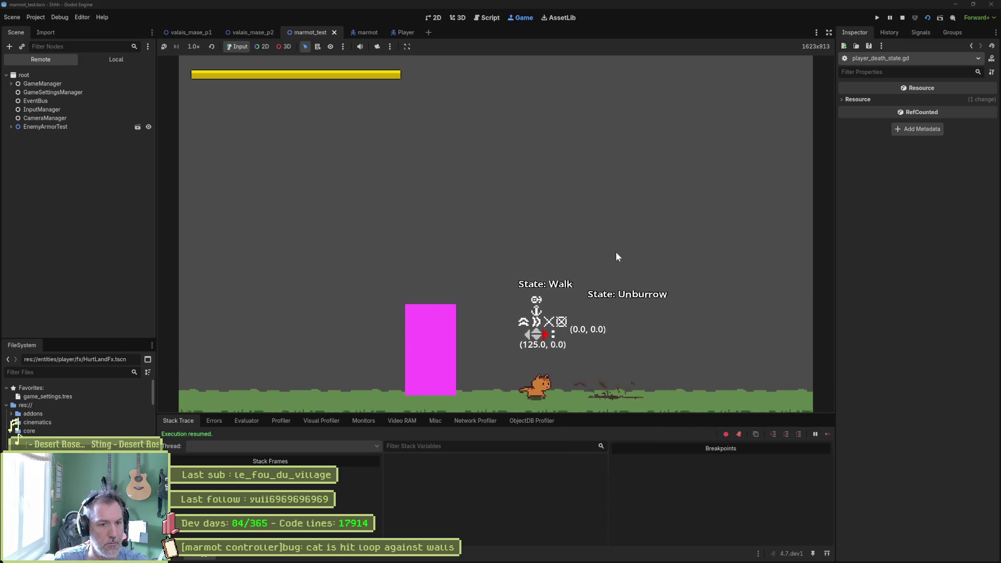
key(Right)
key(x)
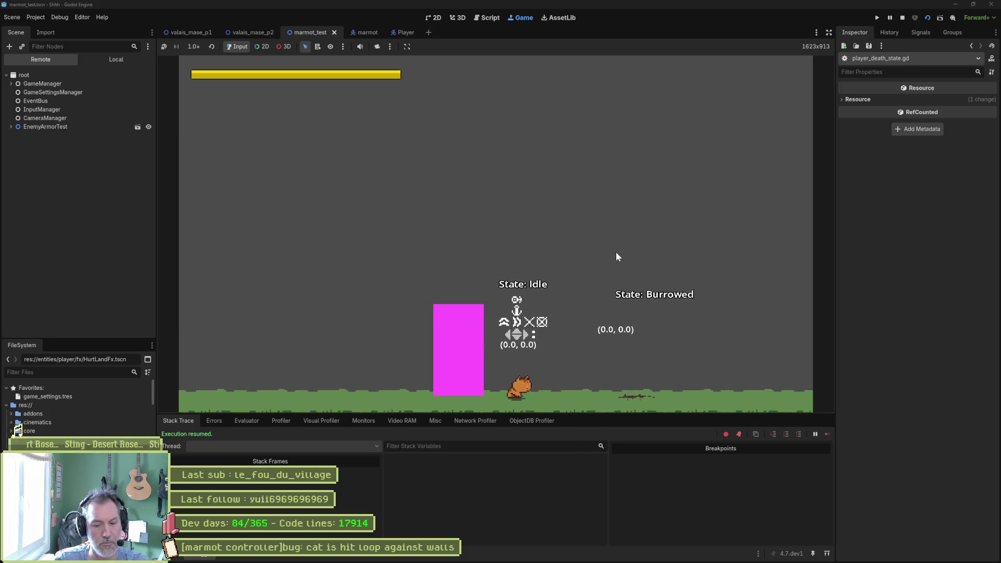
key(F8)
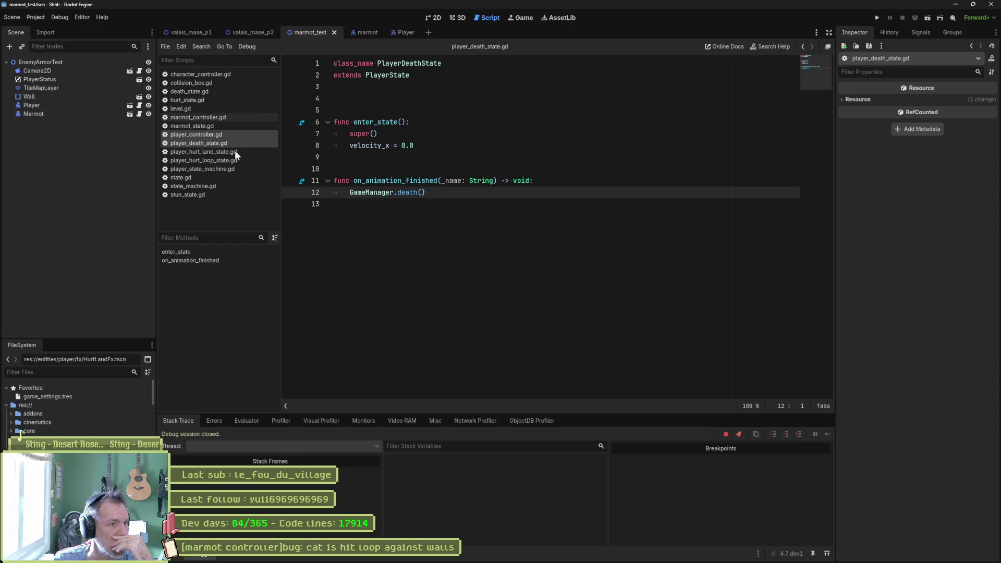
Open player_hurt_loop_state.gd and delete the trailing comment after extends HurtState on line 2
click(221, 161)
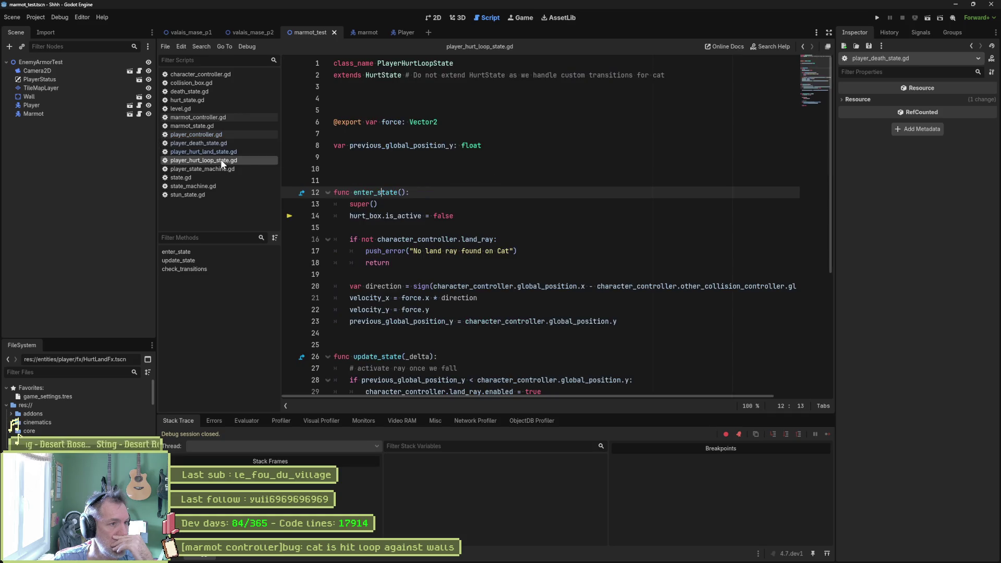
drag(403, 75, 696, 75)
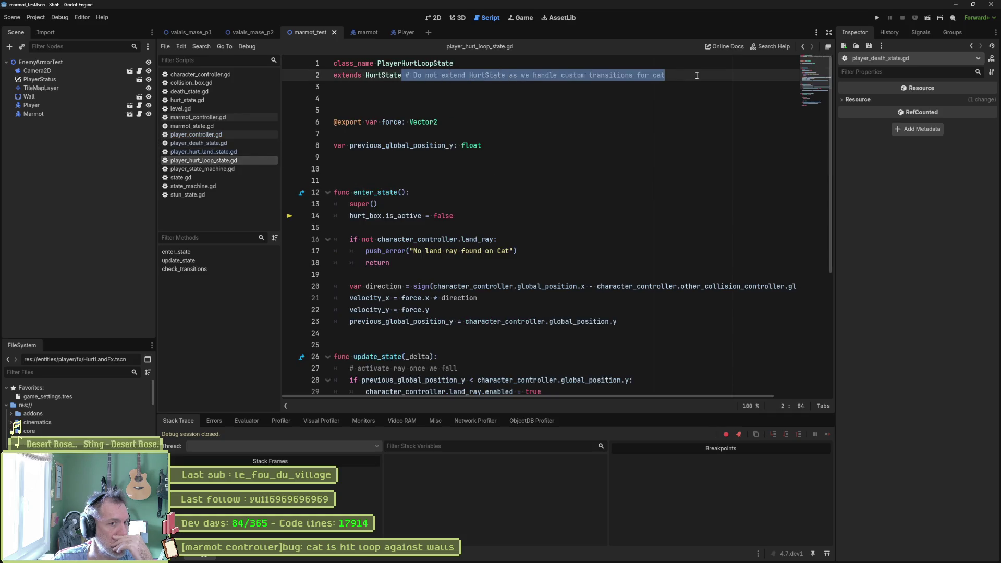
key(BackSpace)
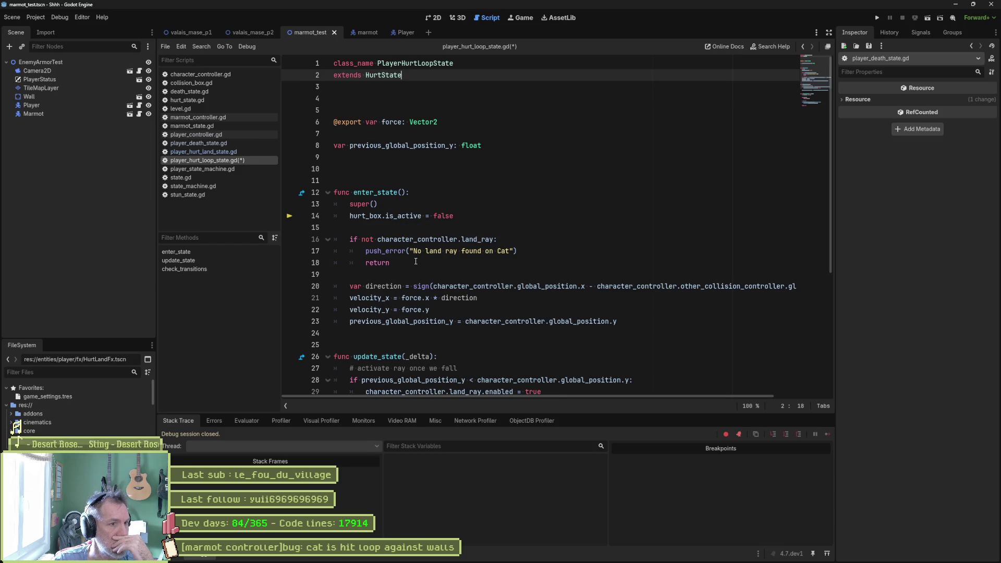
click(379, 216)
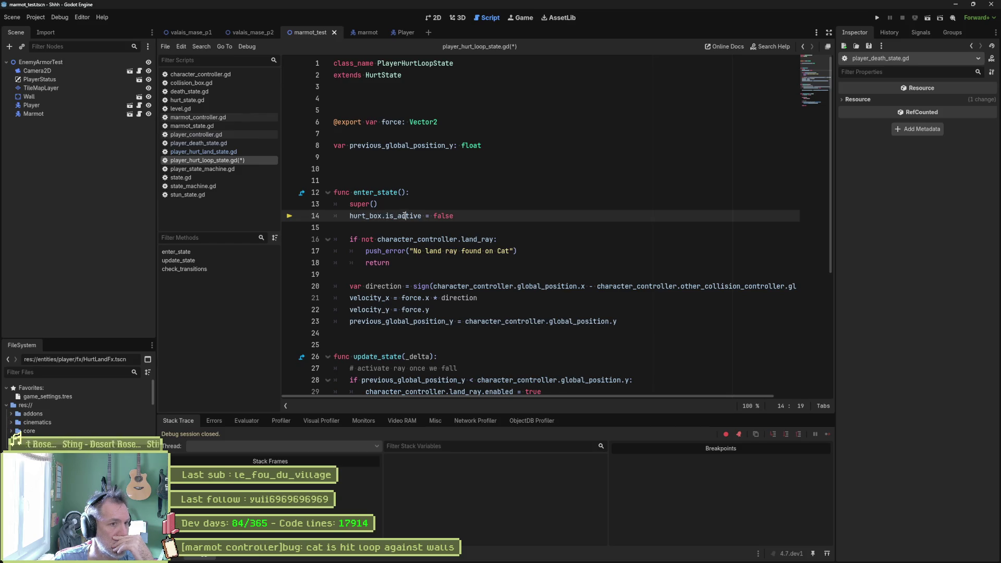
Close all other scripts, check the parent HurtState script, then cut the hurt_box.is_active = false line
right_click(205, 161)
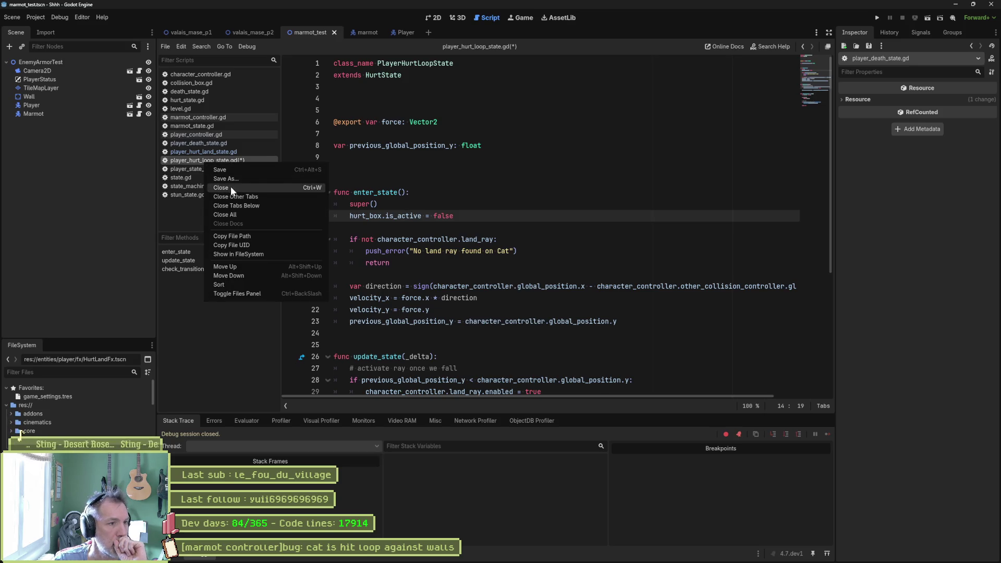
click(243, 196)
click(399, 75)
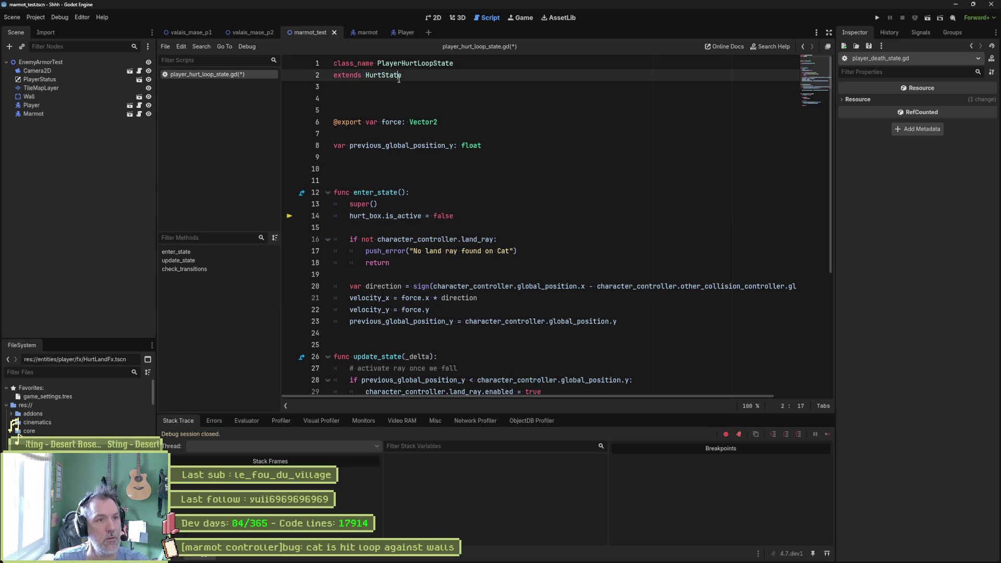
ctrl+click(388, 76)
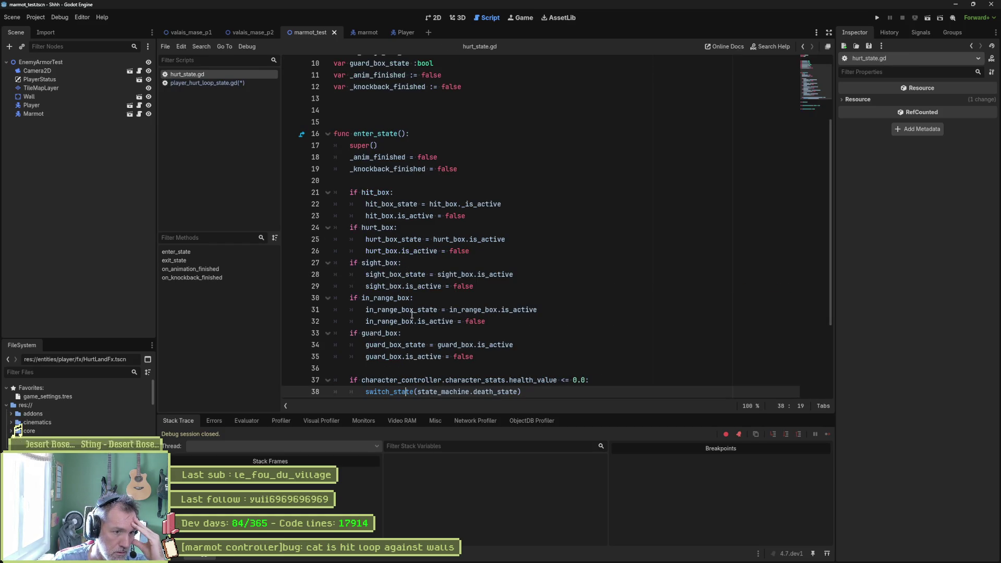
scroll(418, 346, down, 1)
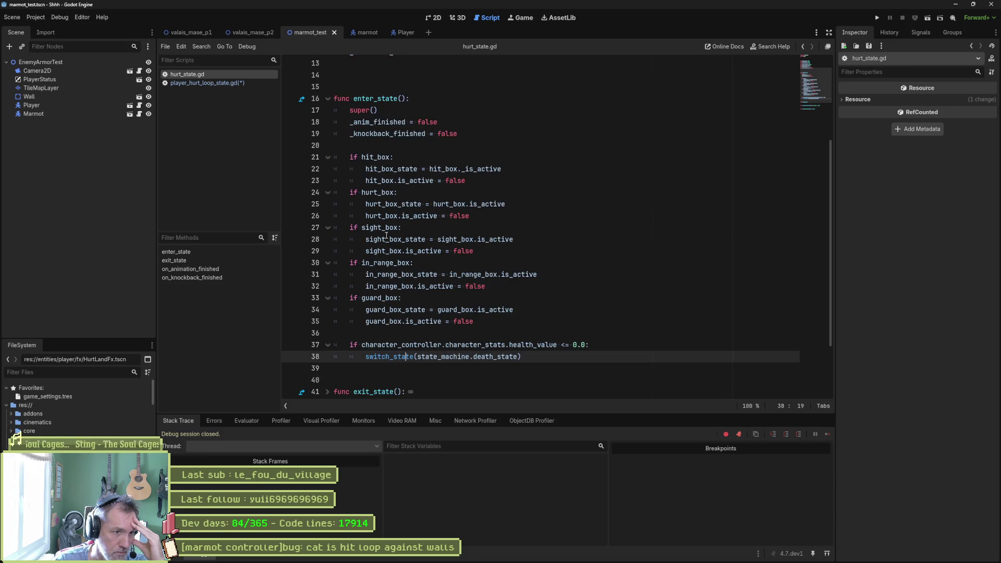
click(268, 83)
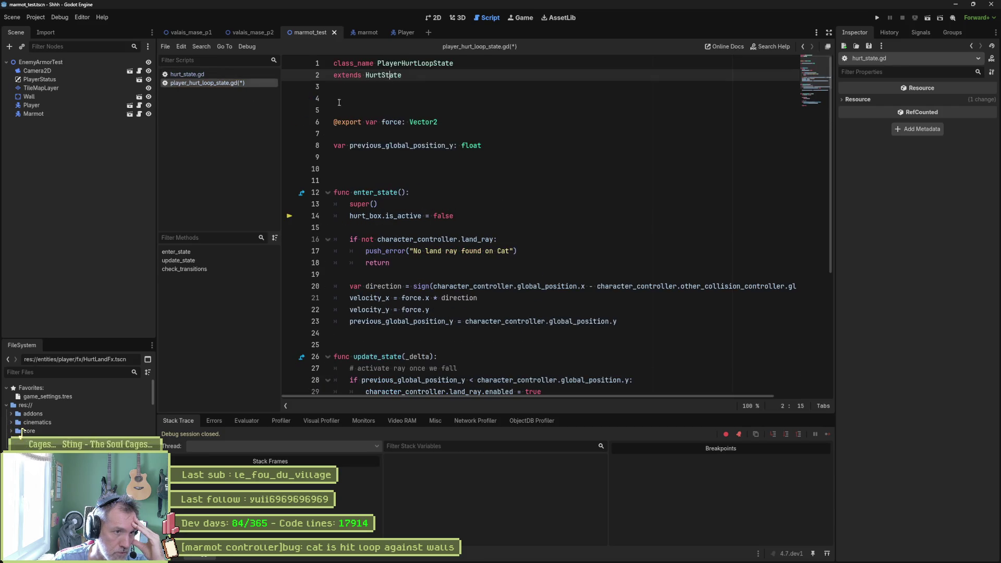
key(ctrl+x)
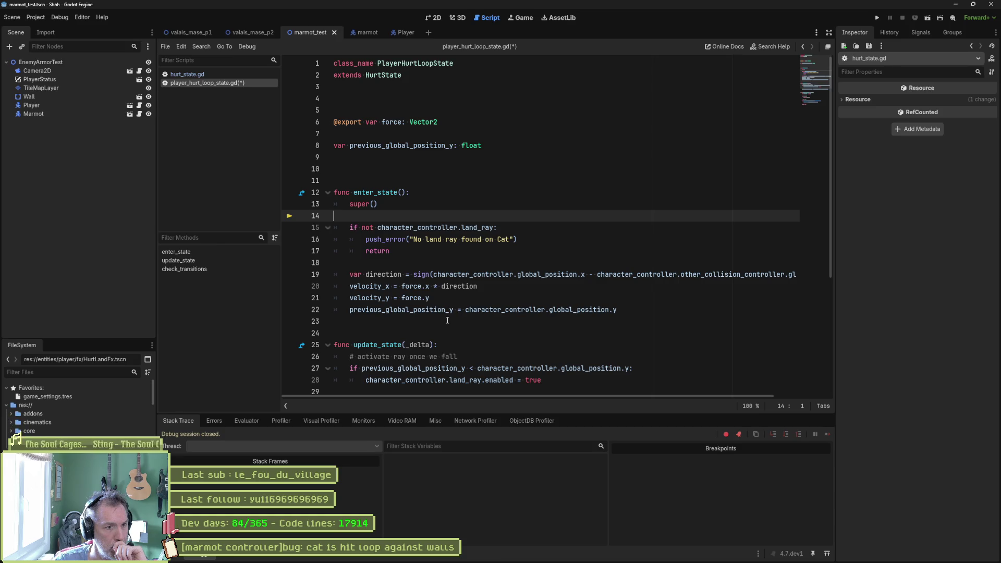
Add a new super() line as the first line of update_state
scroll(449, 321, down, 3)
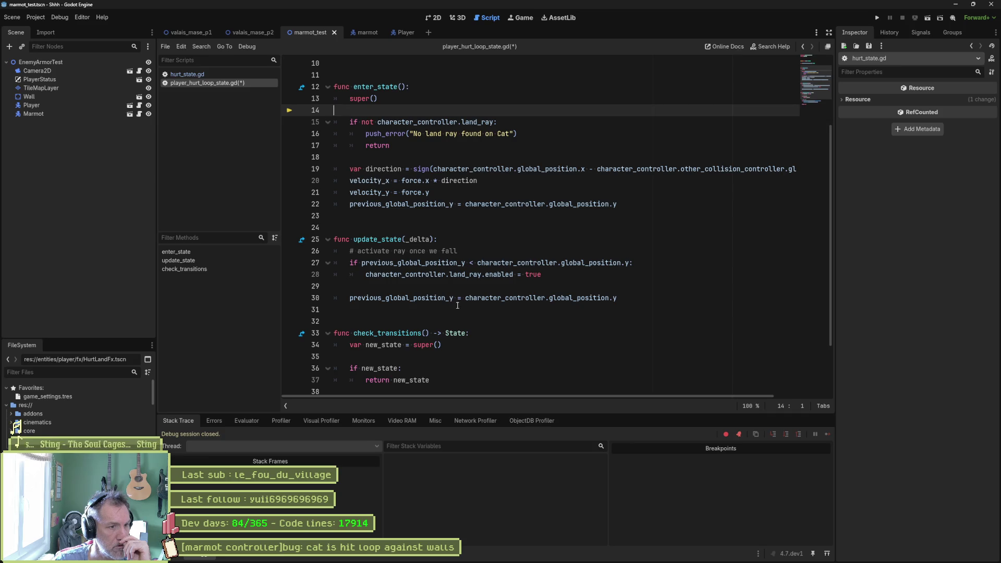
click(533, 245)
key(Return)
text(super())
Copy the _delta parameter into the call to make it super(_delta), and save the script
key(Up)
key(ctrl+shift+Left)
key(ctrl+c)
key(Down)
key(Left)
key(ctrl+v)
key(ctrl+s)
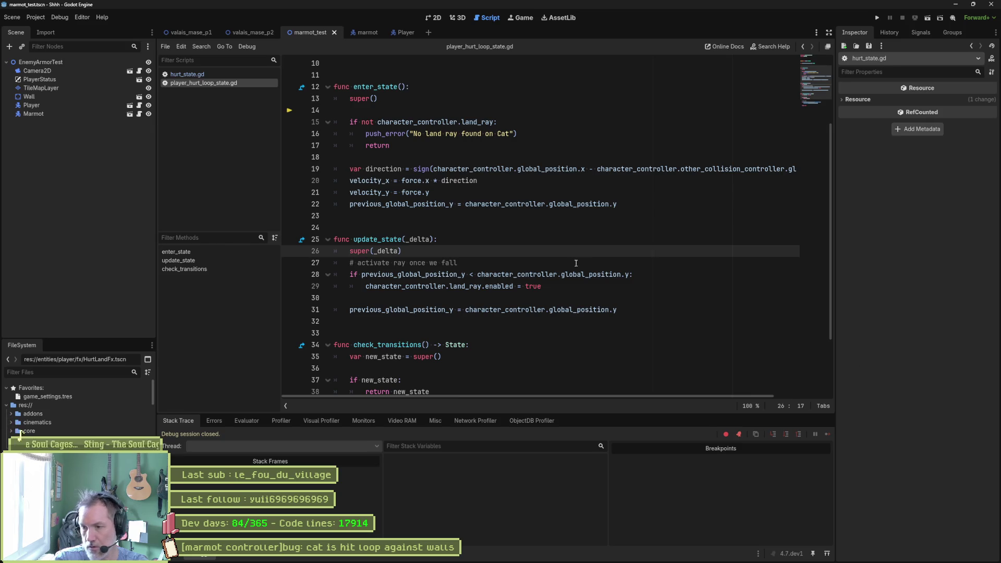
key(End)
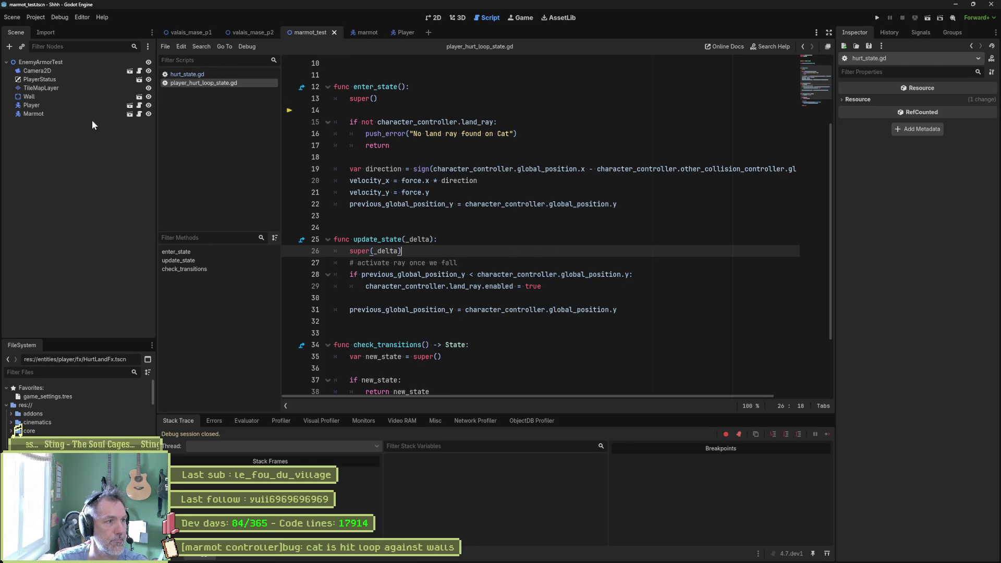
click(104, 104)
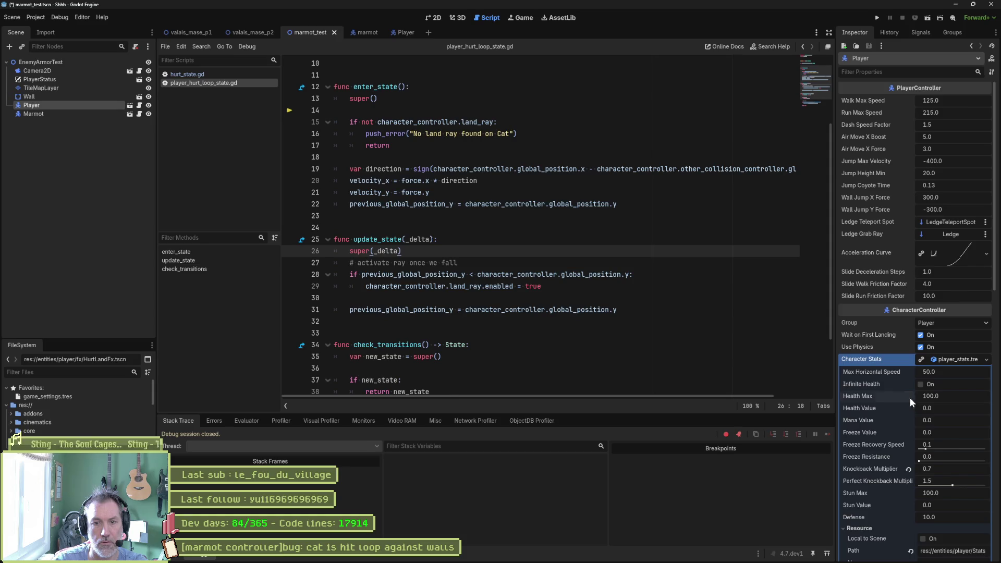
Run the game with F6 to test the hurt-loop fix, then review the extends HurtState line
key(F6)
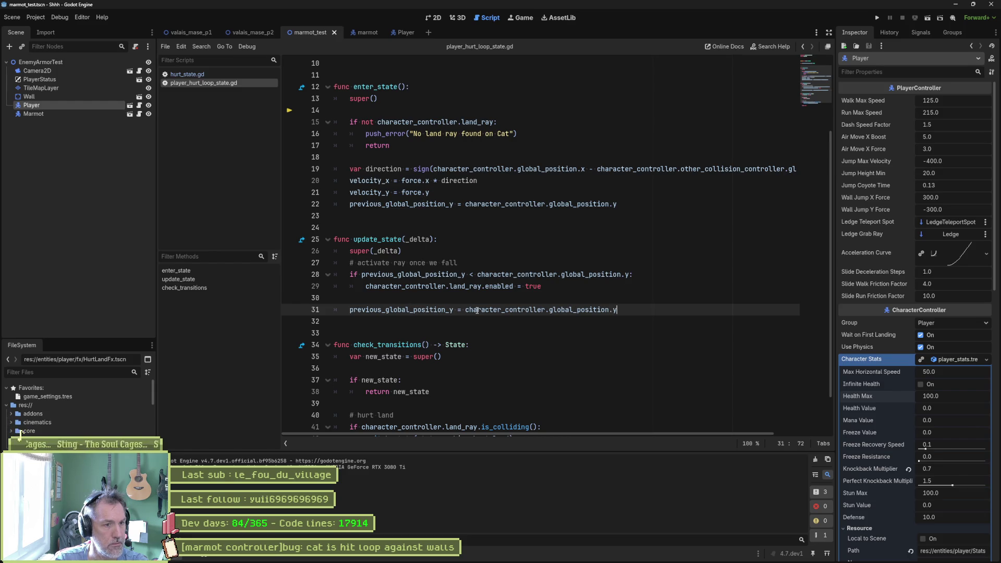
scroll(477, 310, down, 2)
key(Down)
key(Down)
key(Down)
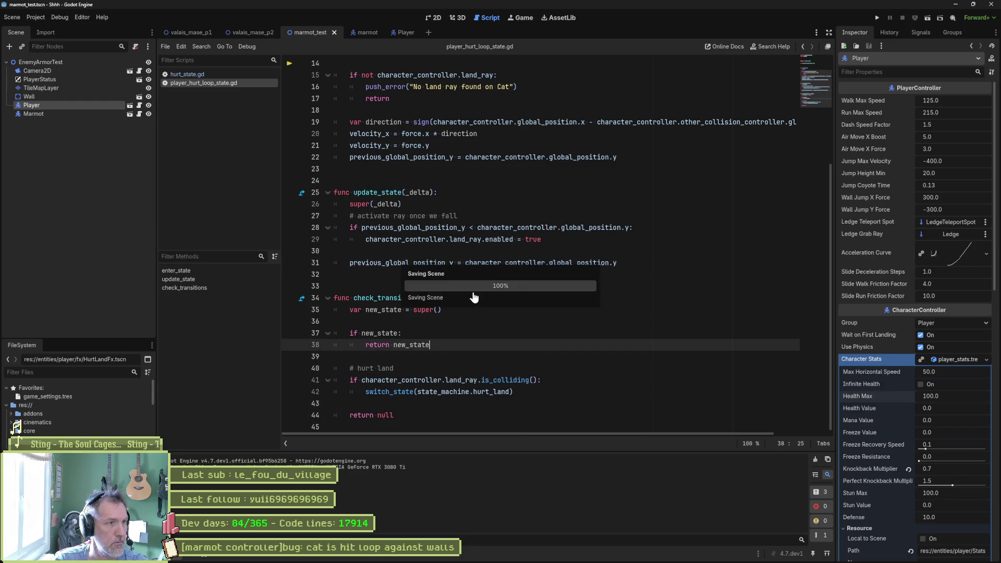
scroll(458, 250, up, 5)
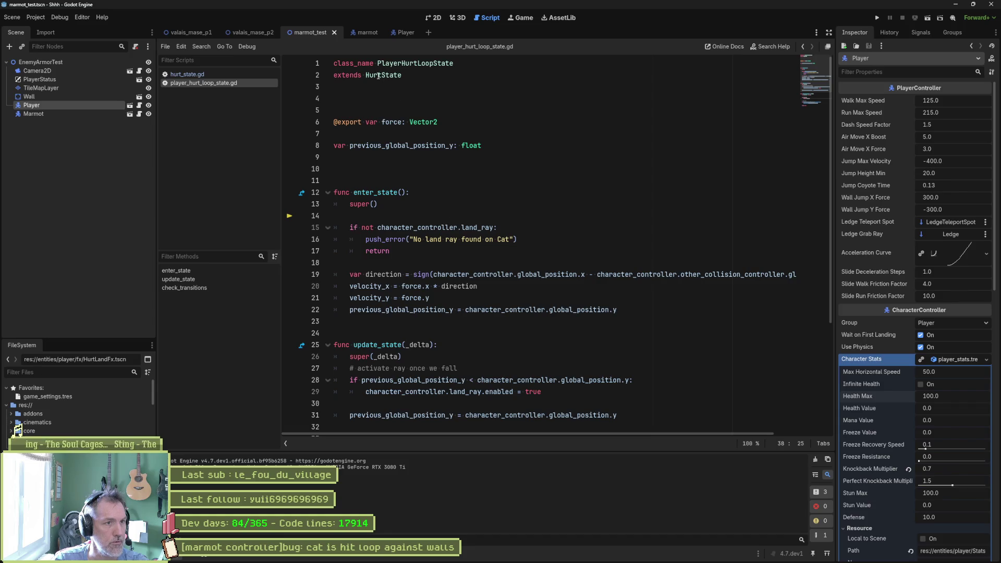
double_click(486, 80)
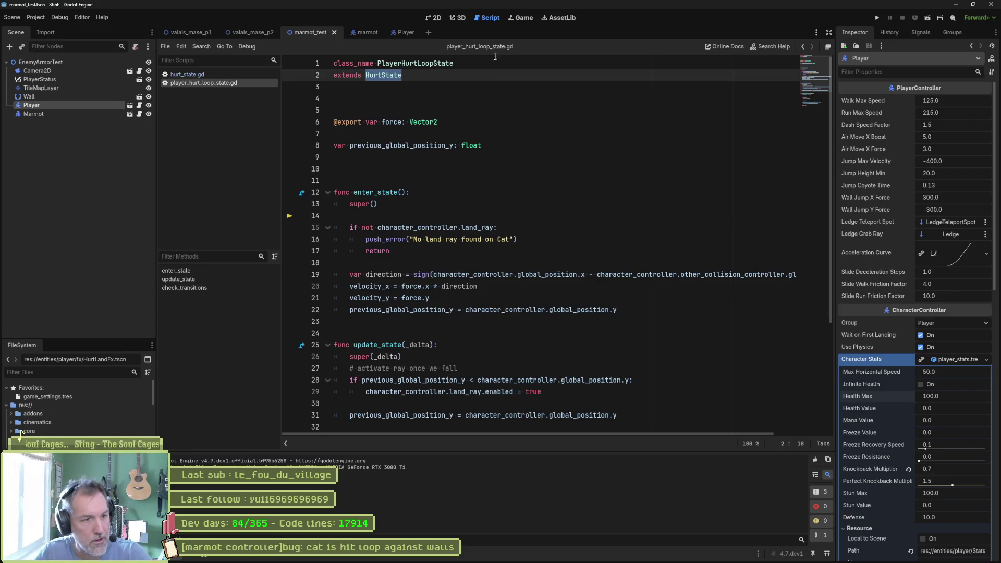
click(502, 168)
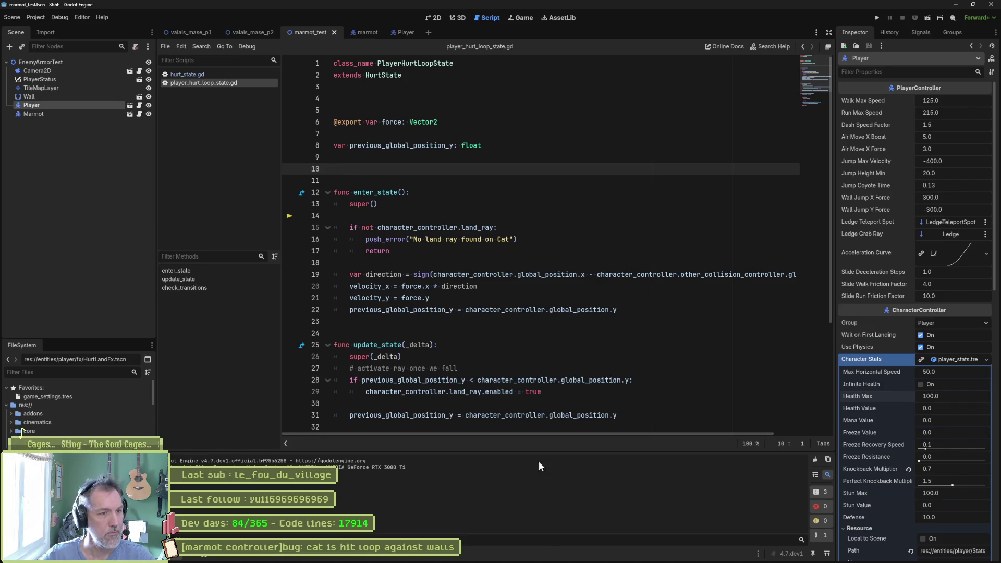
click(528, 553)
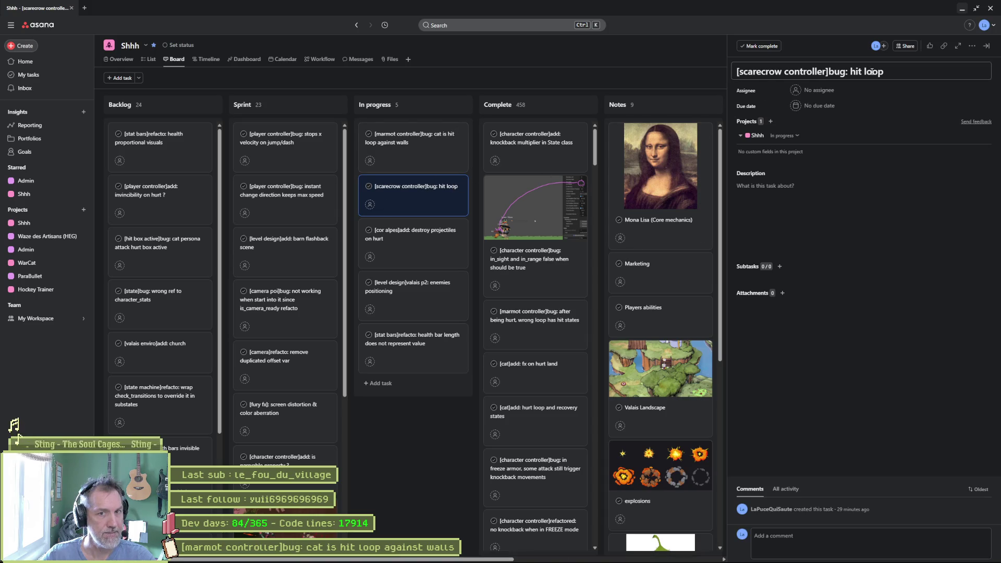
View the '[marmot controller]bug: cat is hit loop against walls' task in Asana, then minimize Asana
click(432, 138)
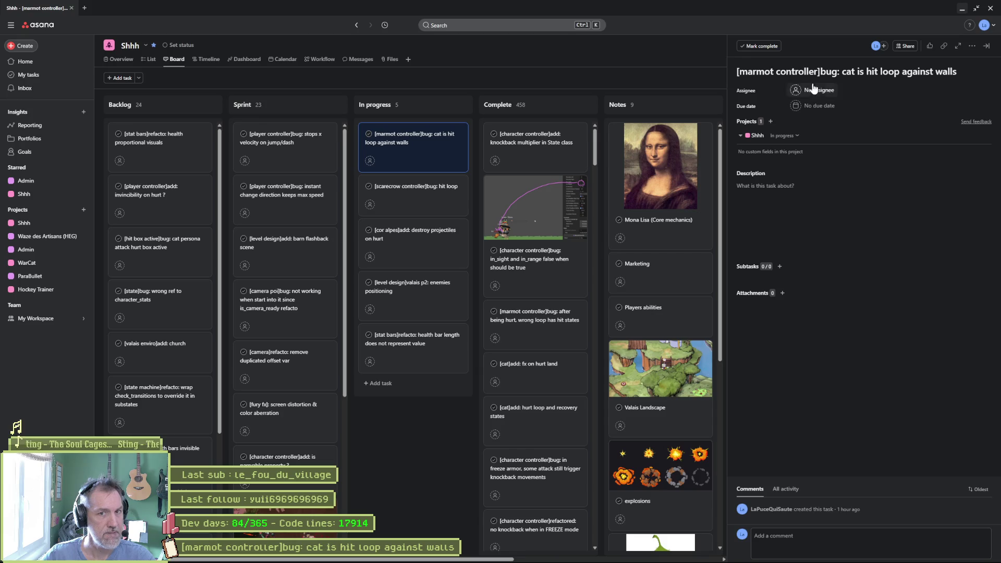
click(961, 9)
In Fork, show the unstaged diff of player_hurt_loop_state.gd
mouse_move(471, 562)
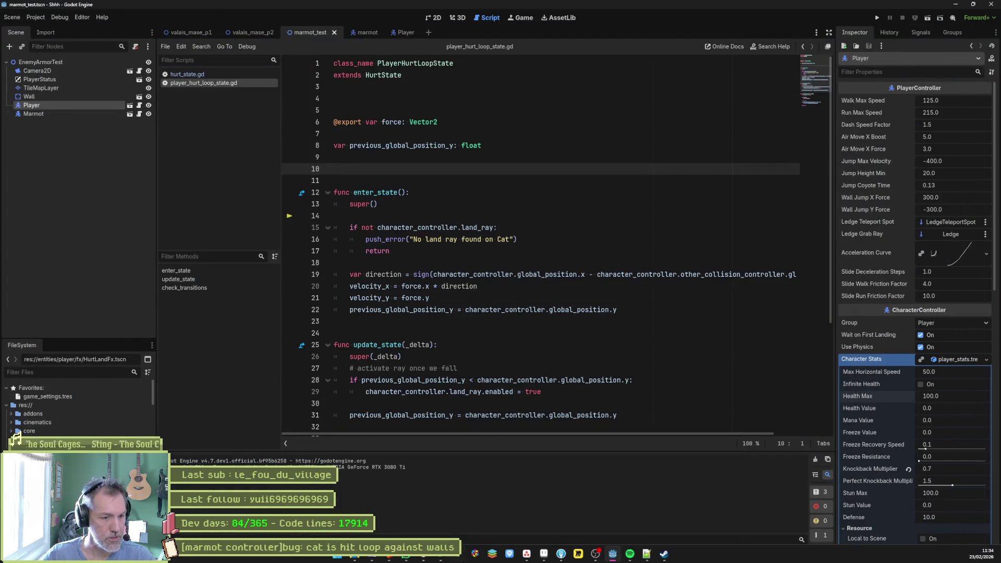
click(560, 554)
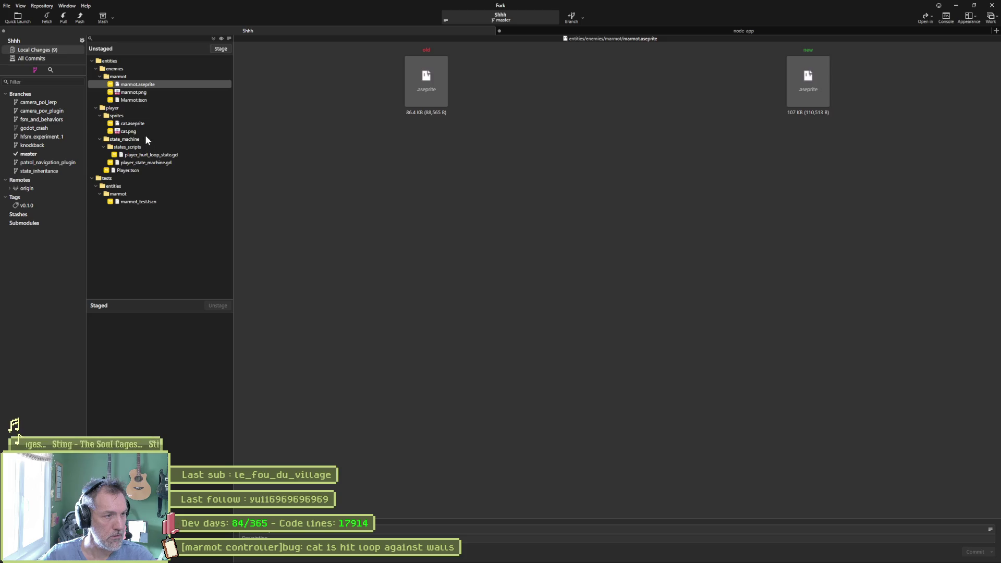
click(157, 156)
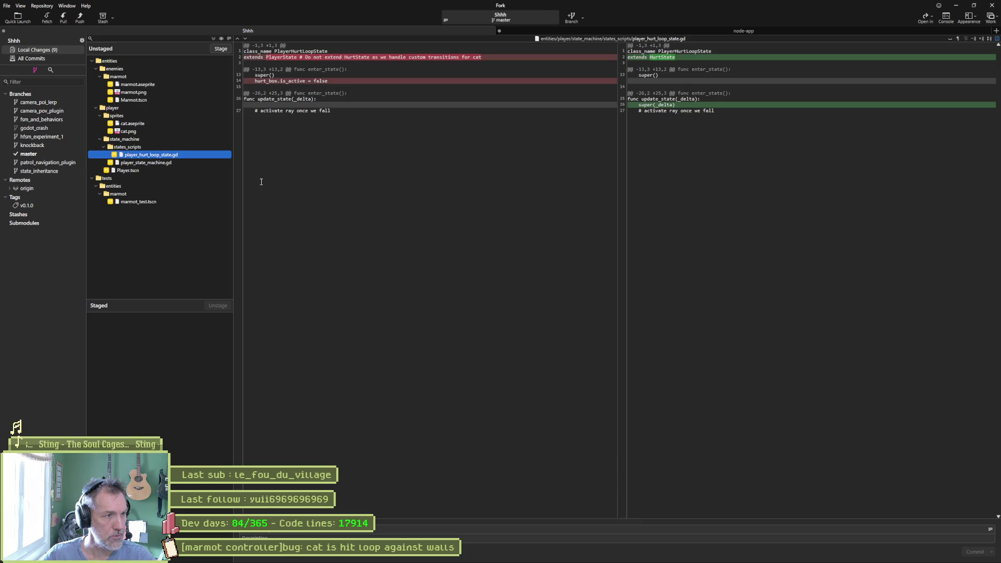
Write the commit summary ending 'extends HurtState & [marmot controller]bug: cat is hit loop against walls'
click(282, 464)
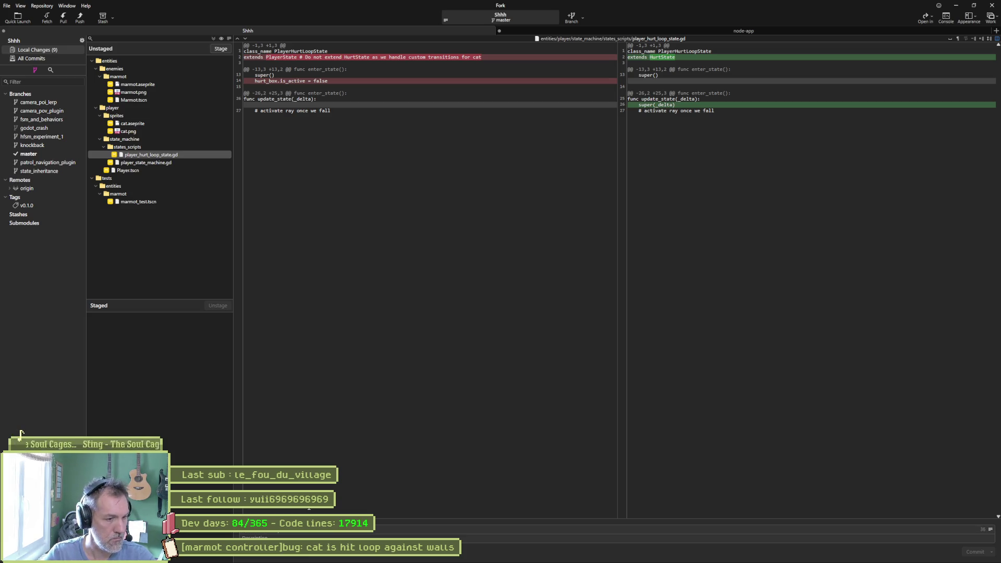
key(ctrl+v)
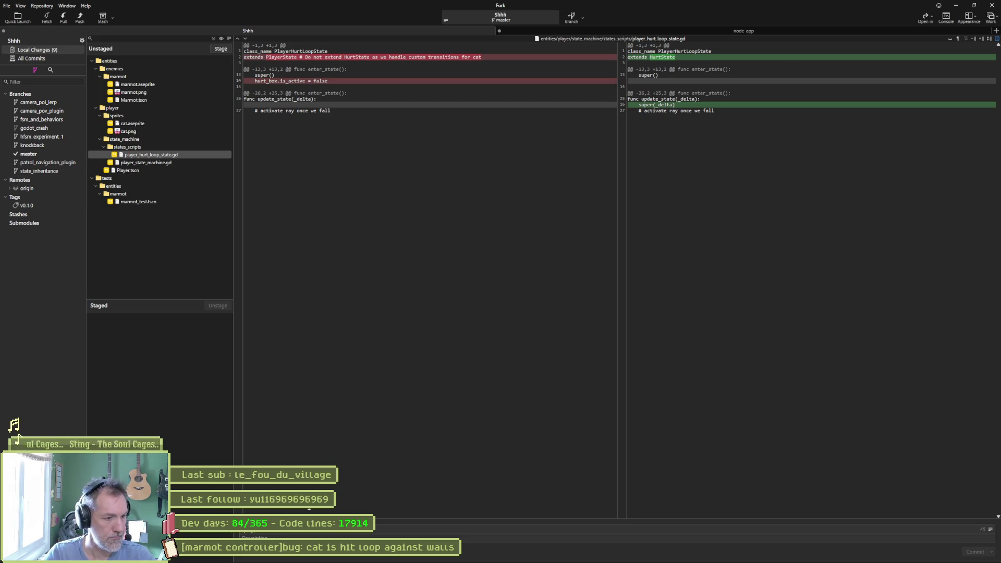
key(BackSpace)
key(BackSpace)
key(BackSpace)
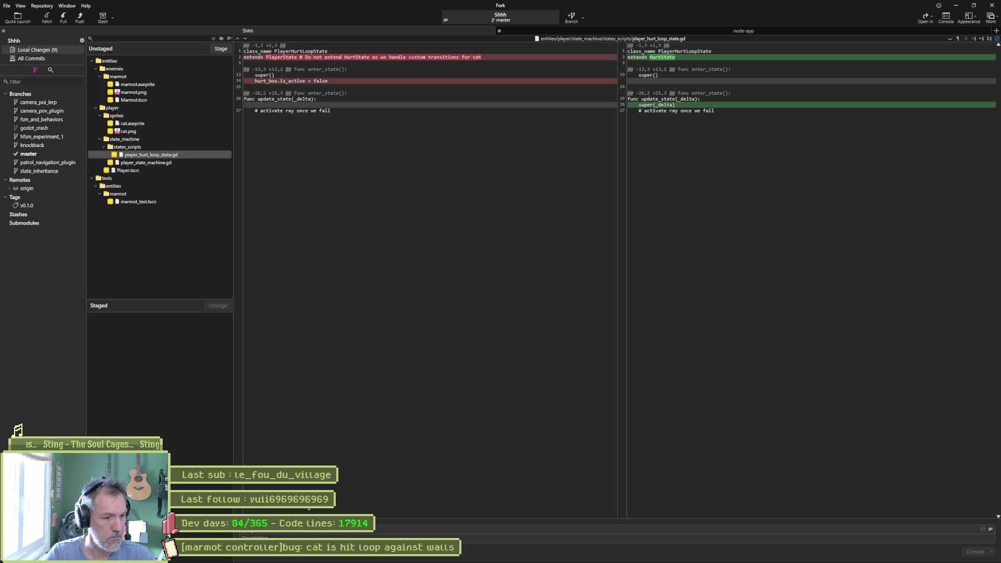
key(BackSpace)
key(BackSpace)
key(BackSpace)
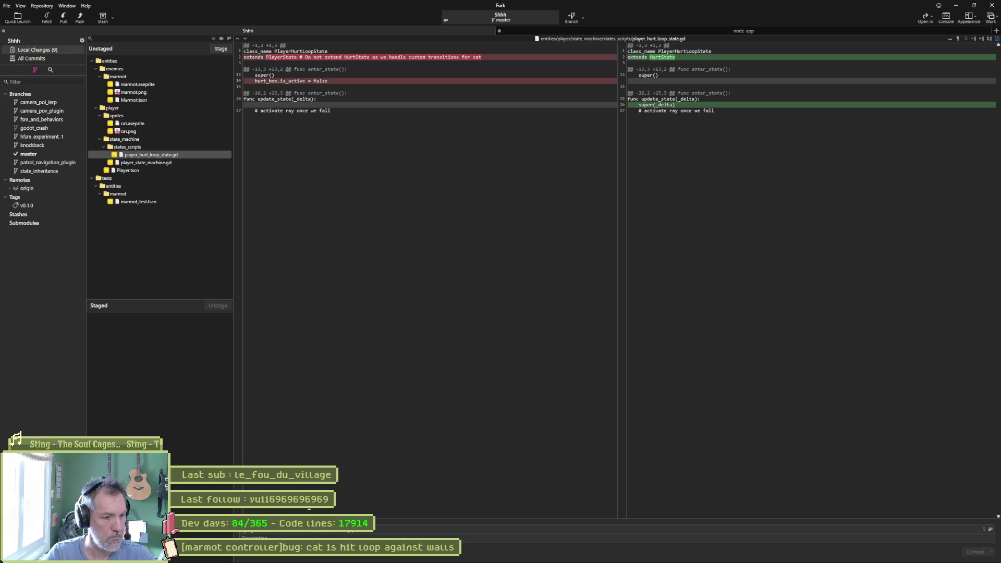
key(BackSpace)
text(erends HurtS)
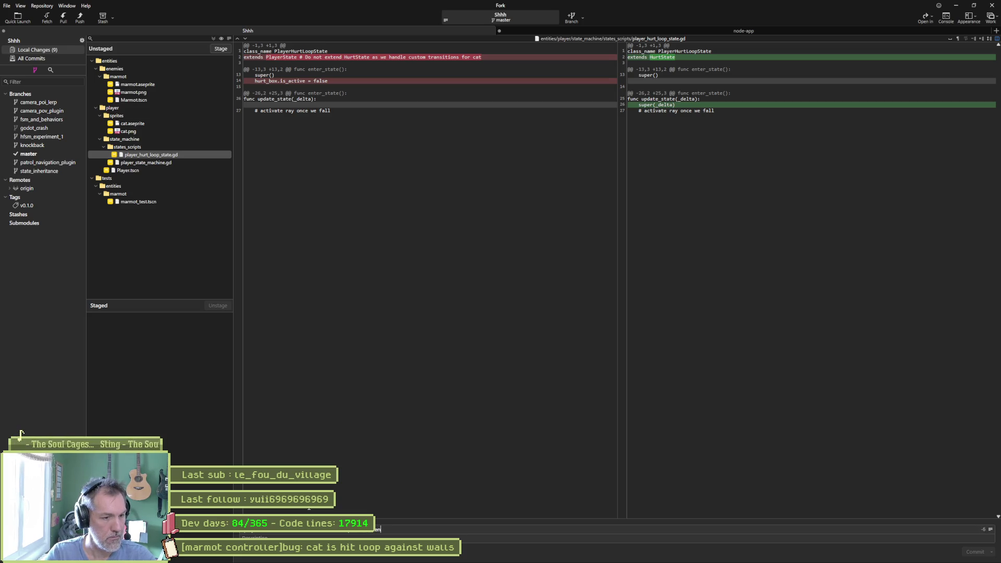
text(tate &)
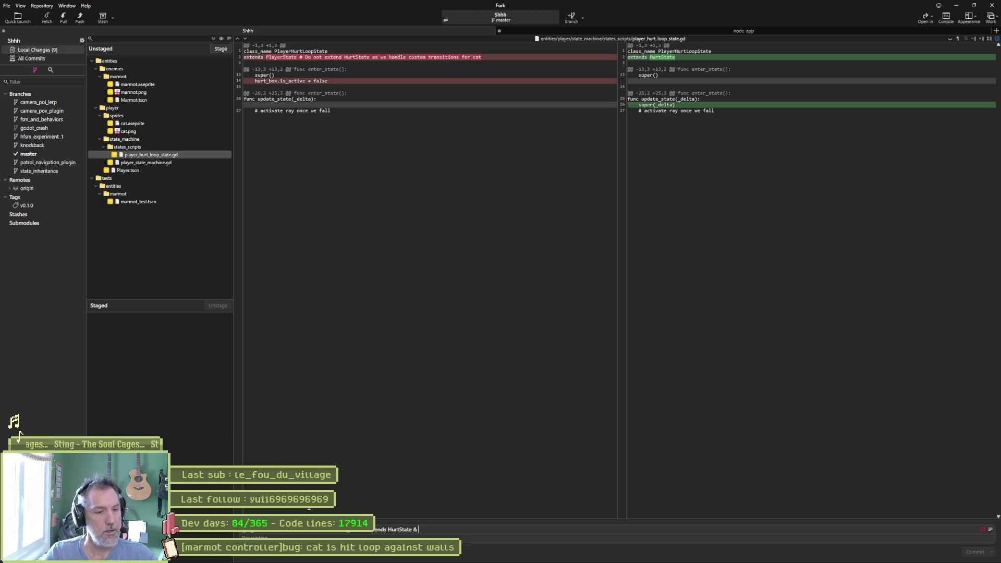
key(ctrl+v)
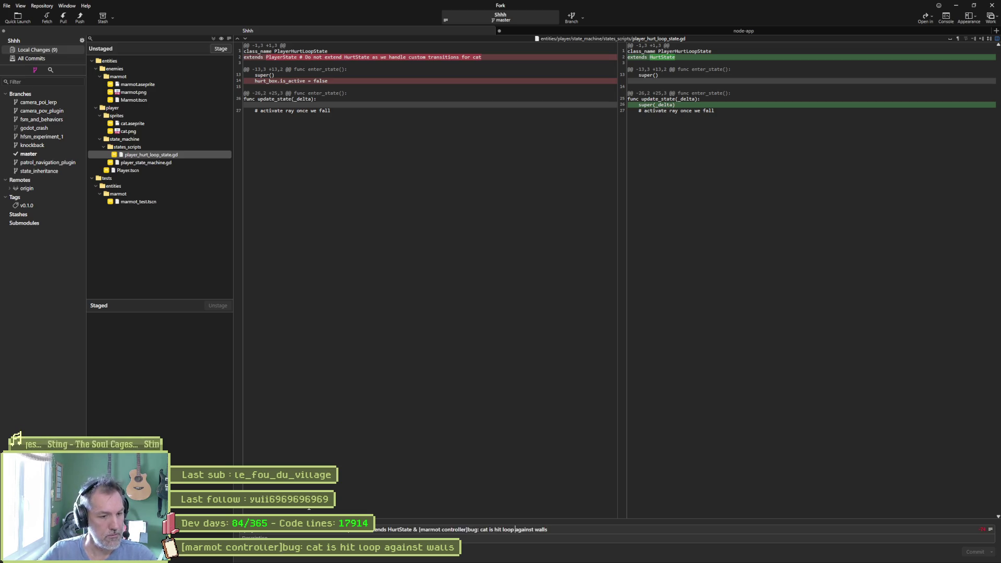
key(Left)
key(Left)
key(Left)
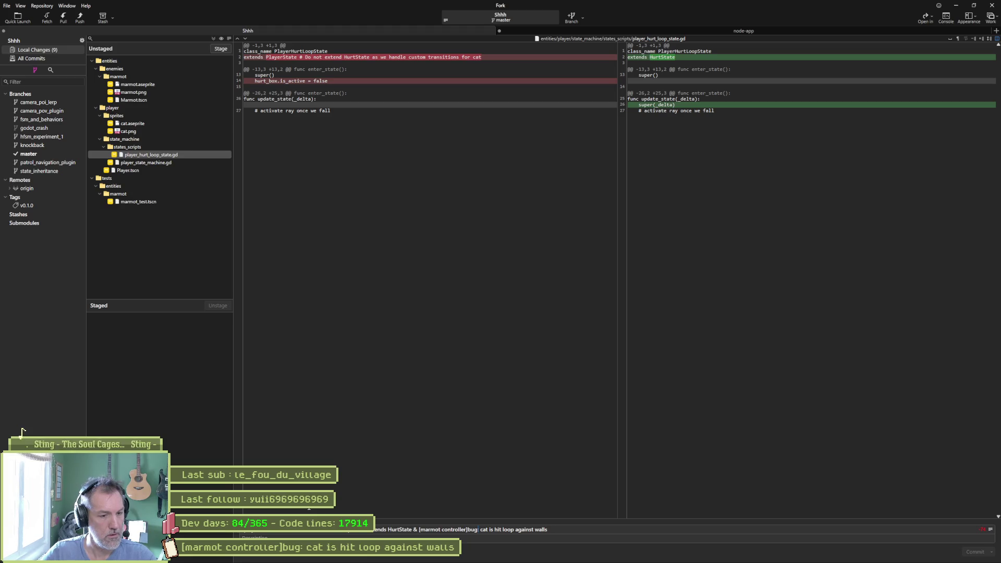